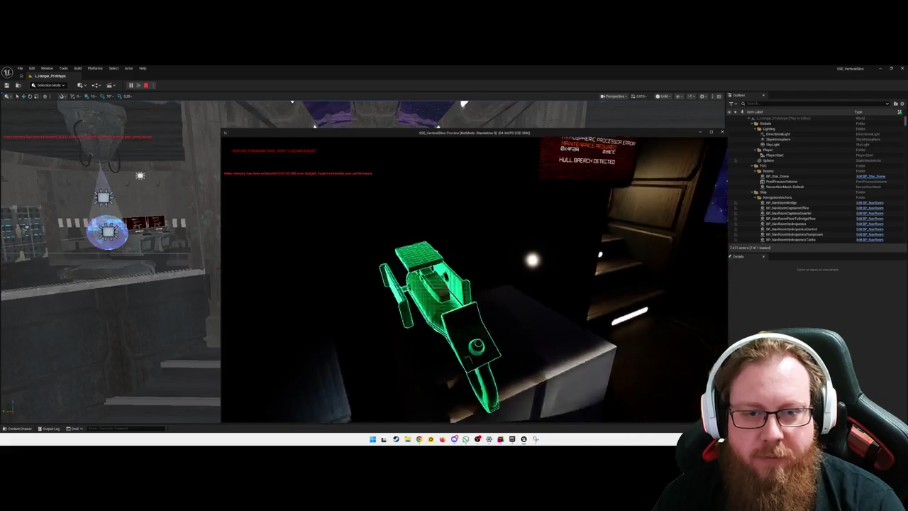
Pick up the RepairTool in the standalone game preview.
key(e)
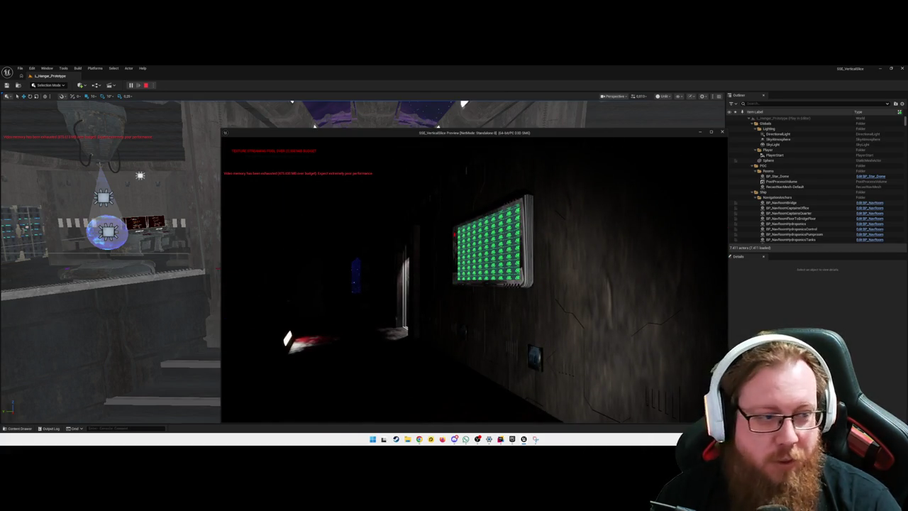
Use the green wall panel's terminal, close it, then walk to the corridor door and open it.
key(w)
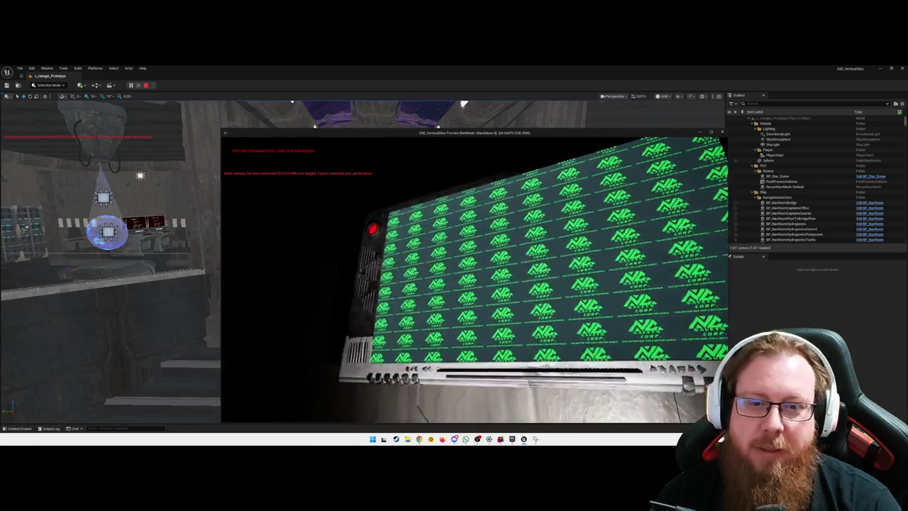
key(e)
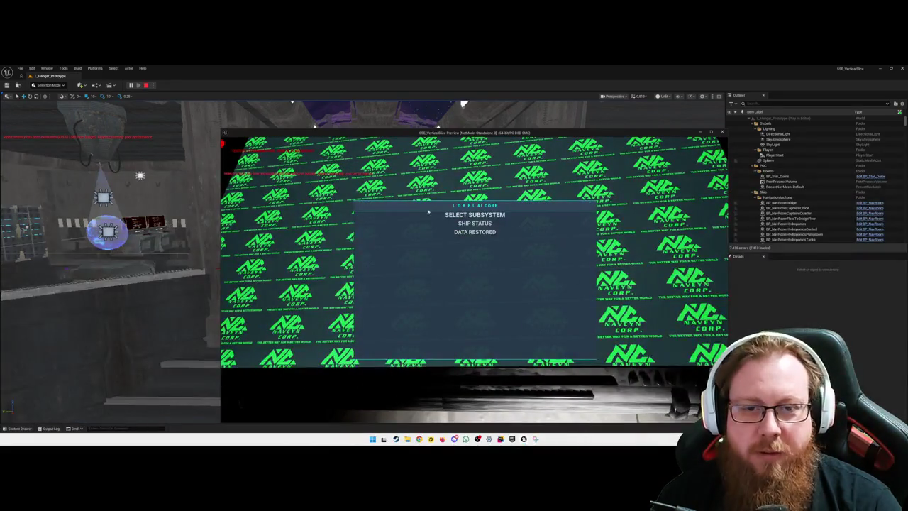
key(Escape)
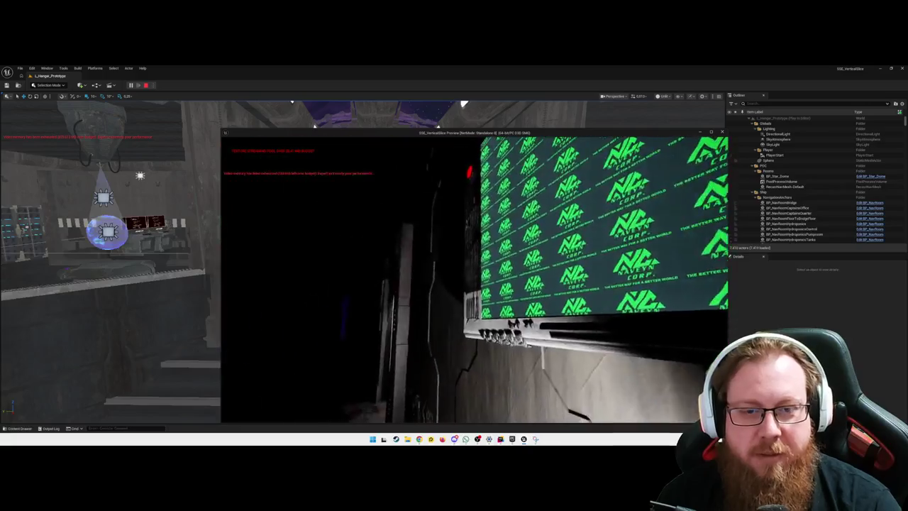
key(w)
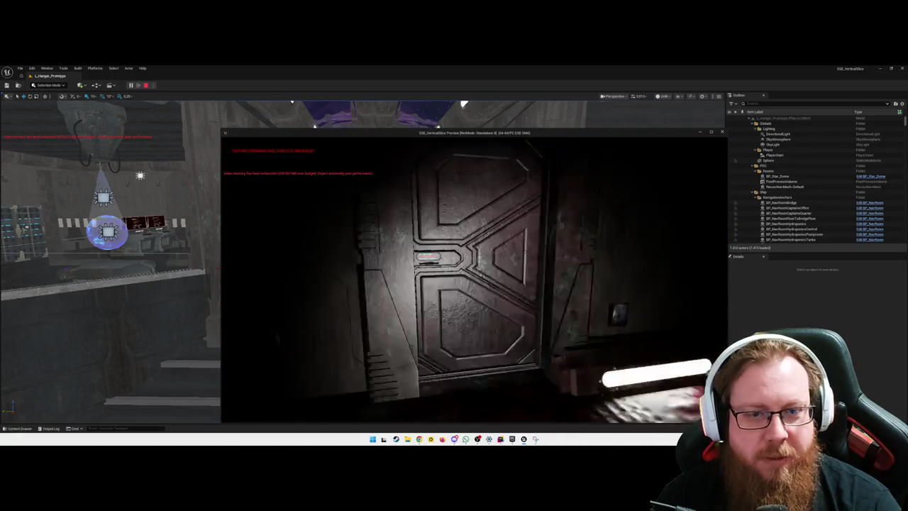
key(e)
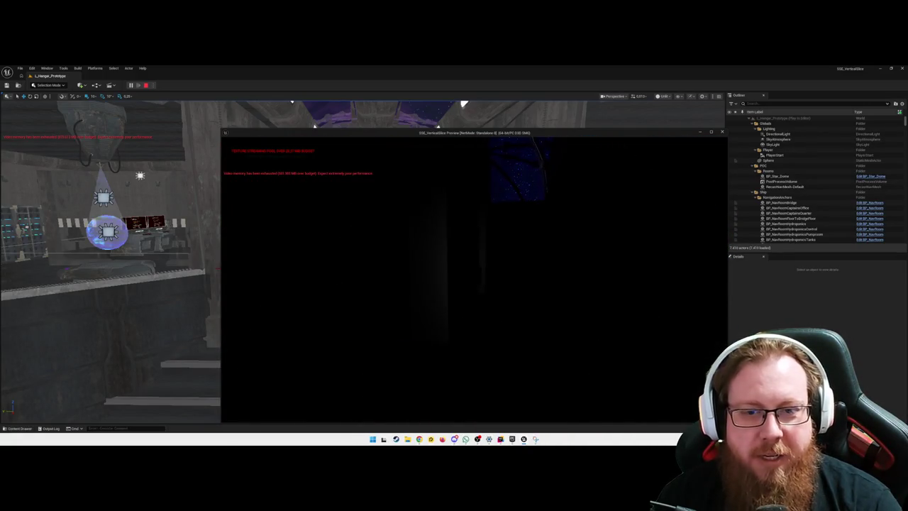
Walk through the dark rooms to the floor hatch and activate its palm panel.
key(w)
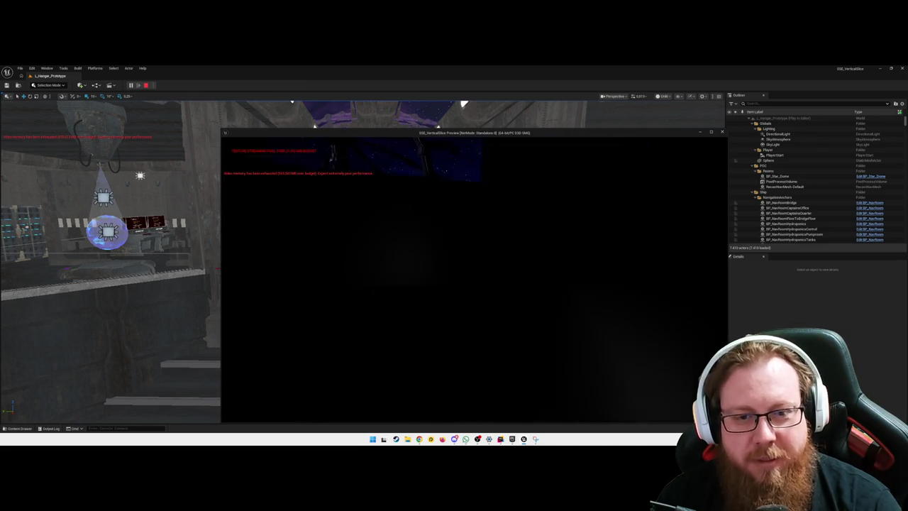
key(w)
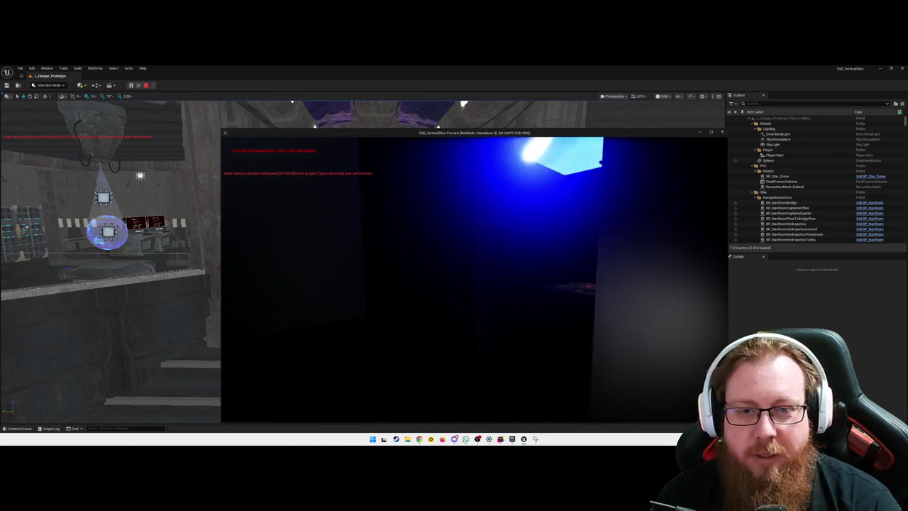
key(w)
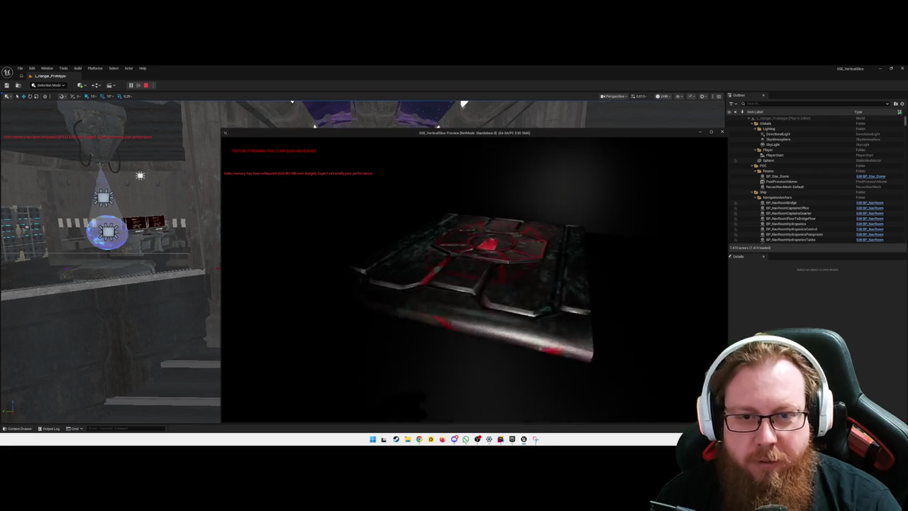
key(e)
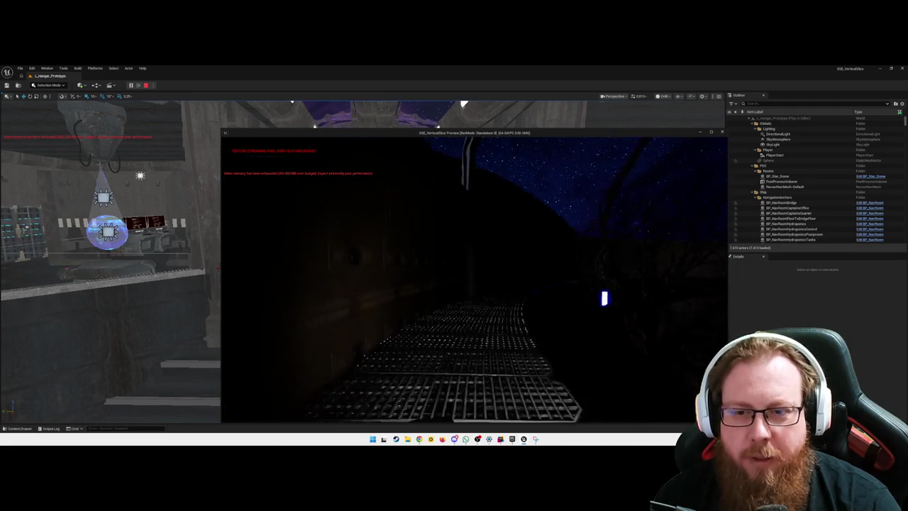
Walk forward past the lit counter into the dark corridor.
mouse_move(474, 276)
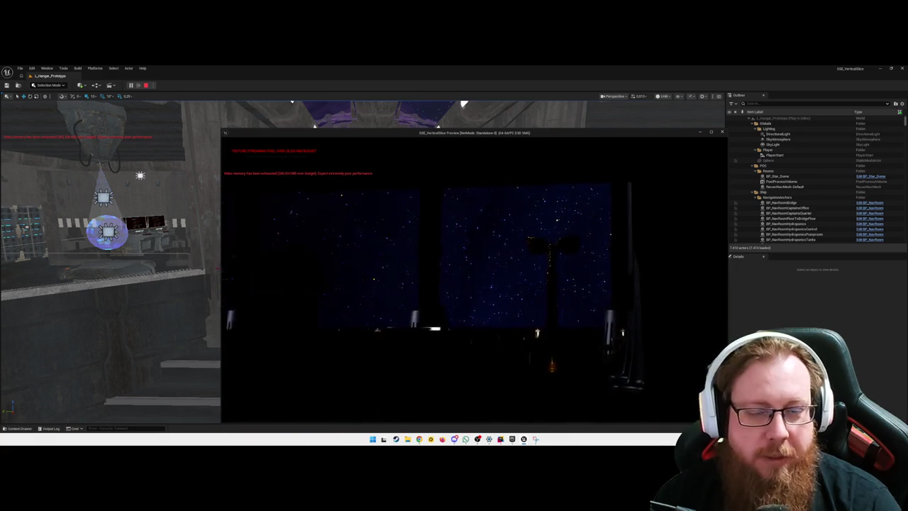
key(w)
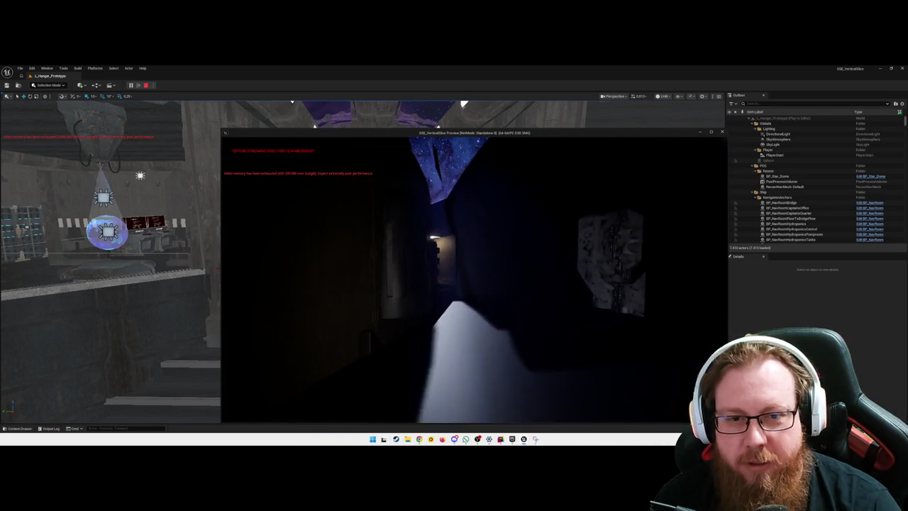
Toggle the flashlight off and on, then walk over the grated floor toward the lit room.
key(f)
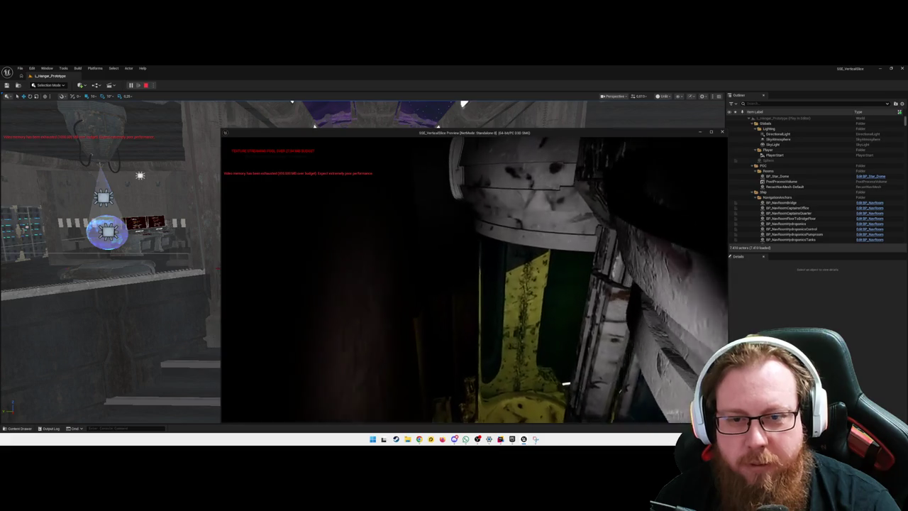
key(f)
key(f)
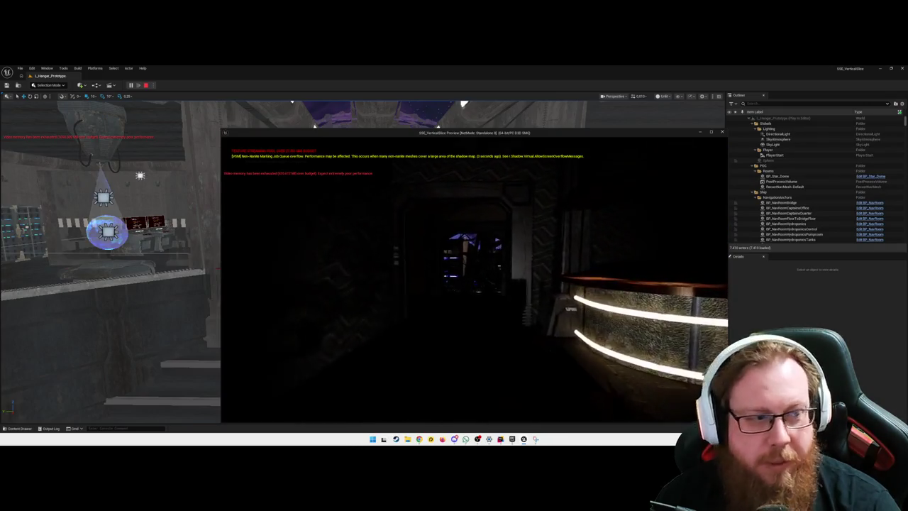
key(w)
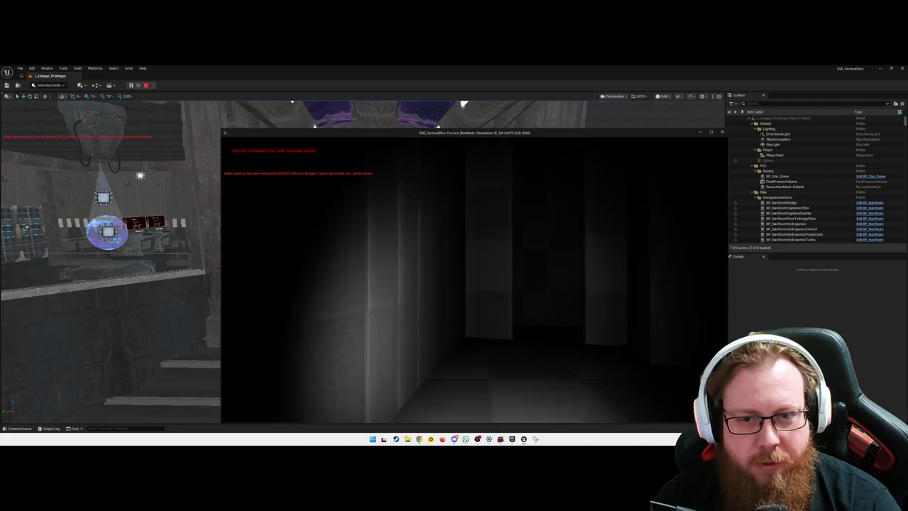
key(w)
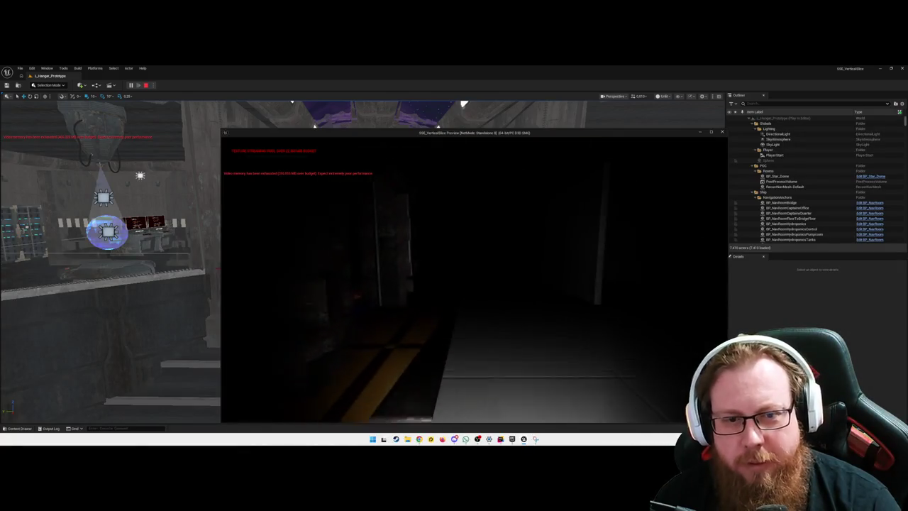
key(w)
key(w)
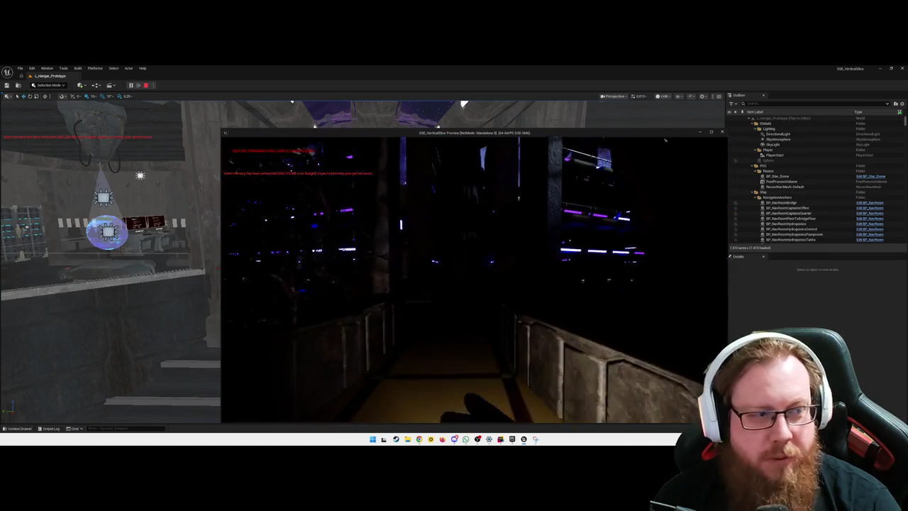
Walk past the tall pillar and through the blue-lit doorways into the dark shaft.
key(w)
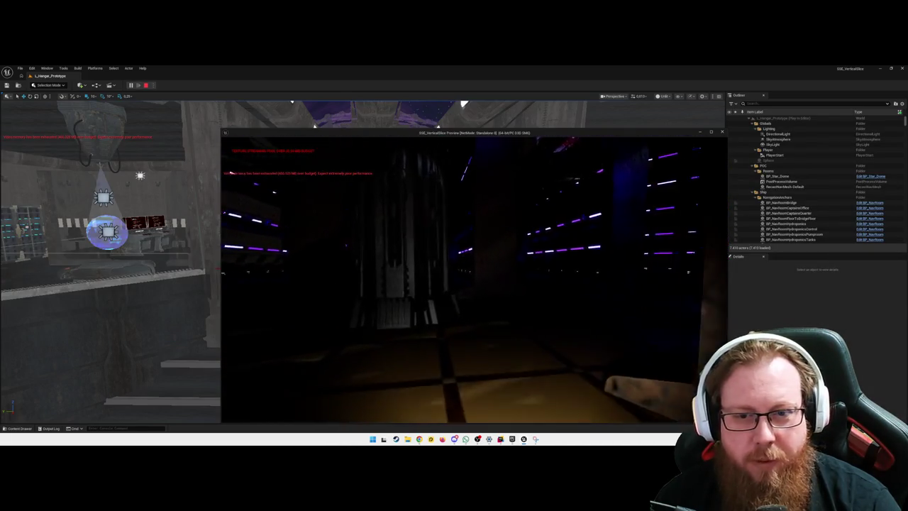
key(w)
key(w)
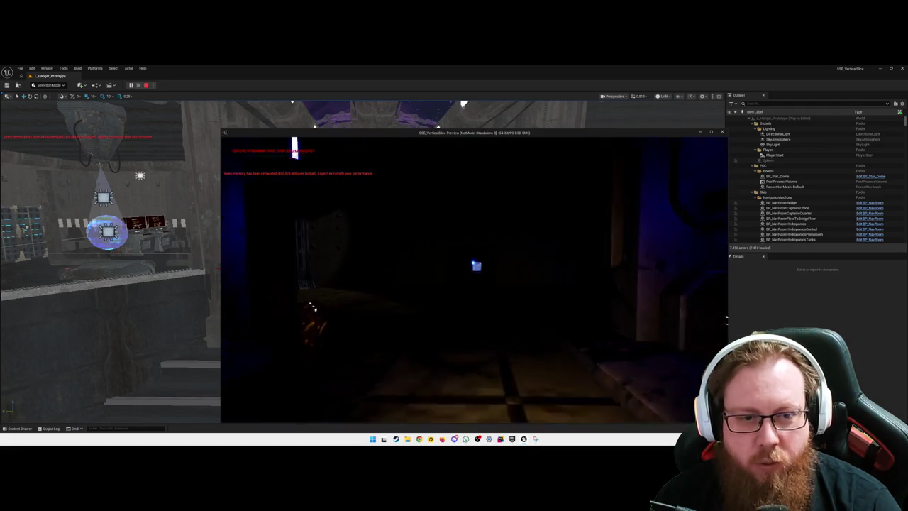
key(w)
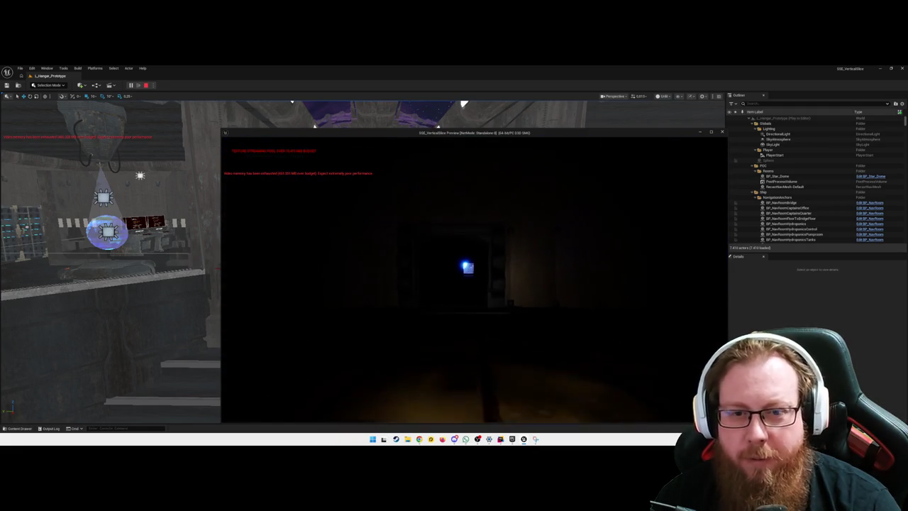
key(w)
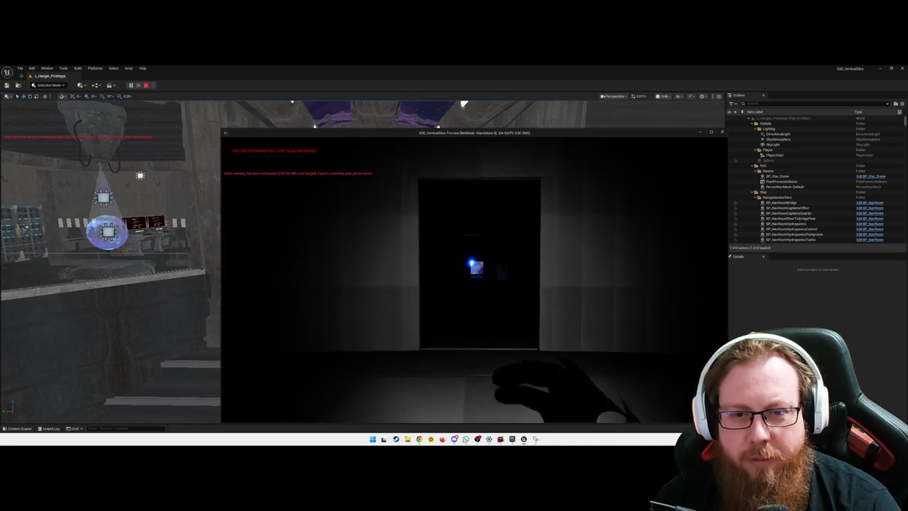
key(w)
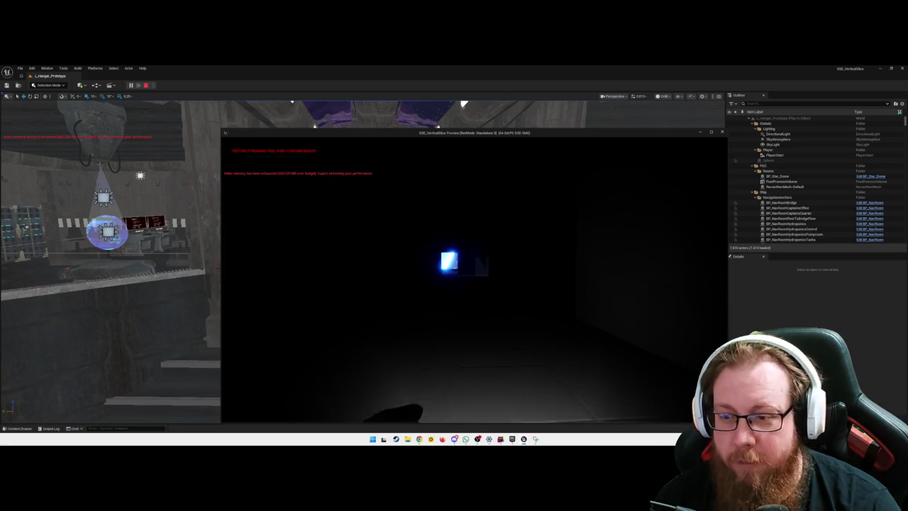
key(w)
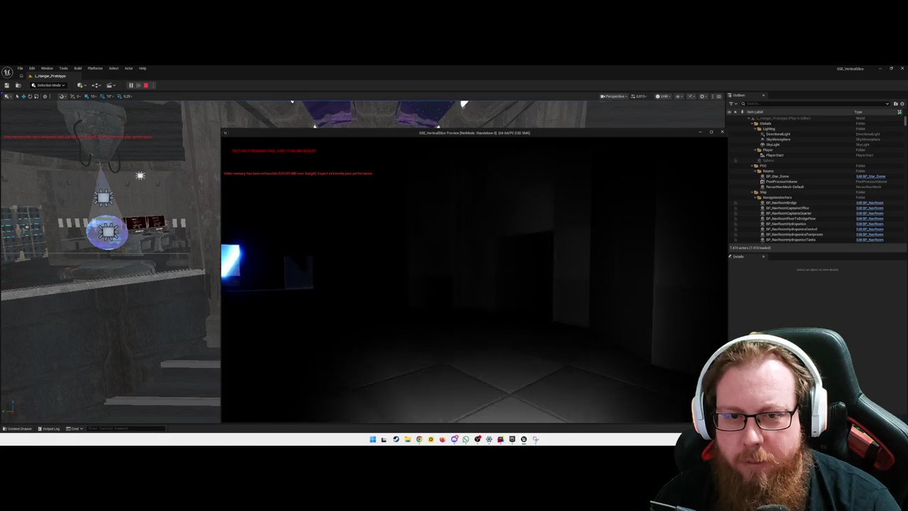
key(w)
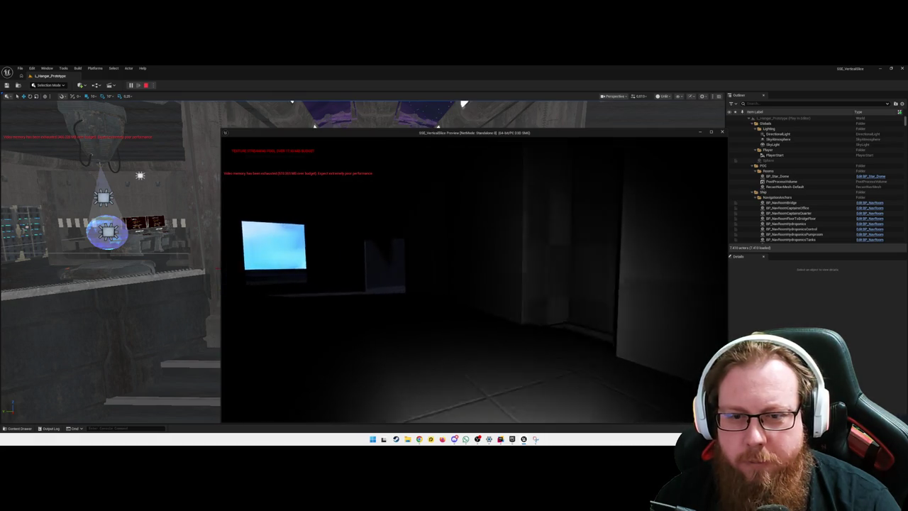
key(w)
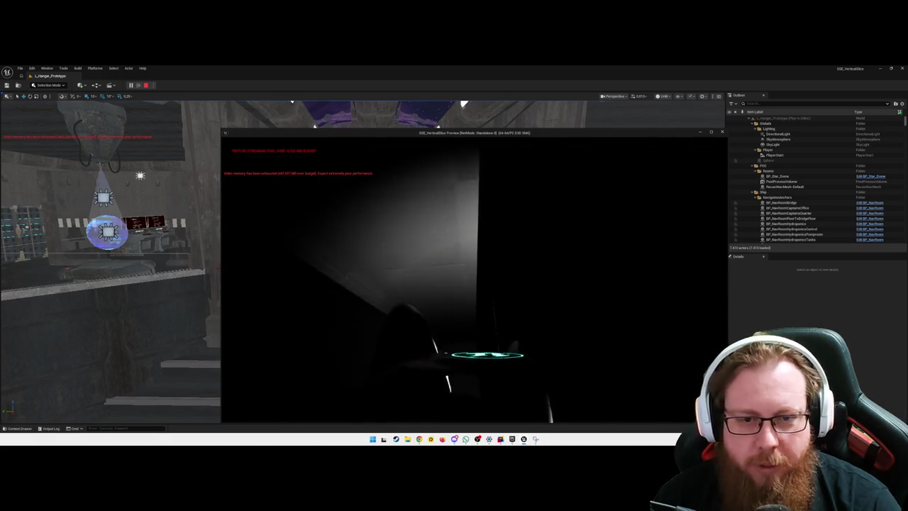
key(w)
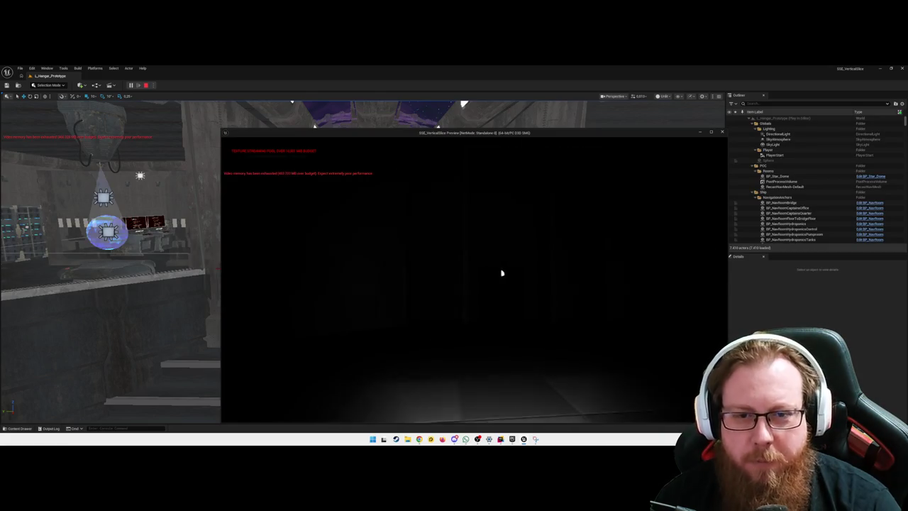
key(w)
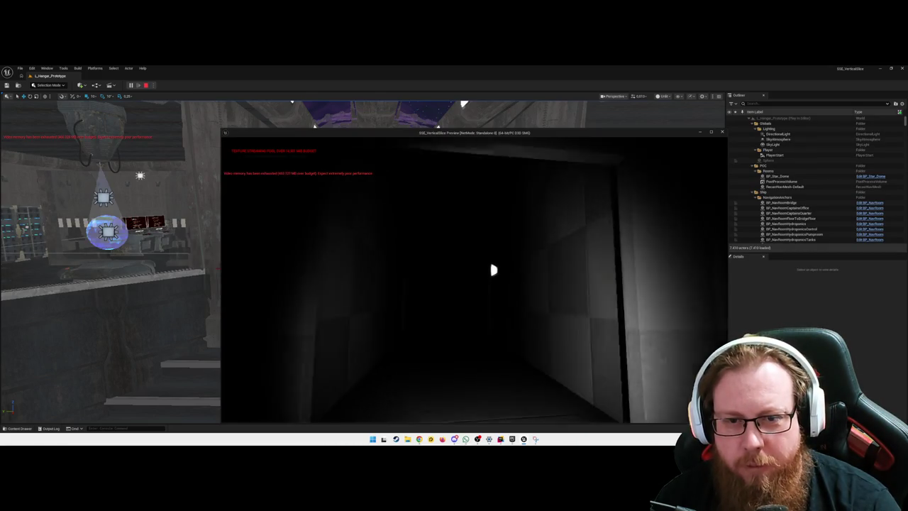
key(w)
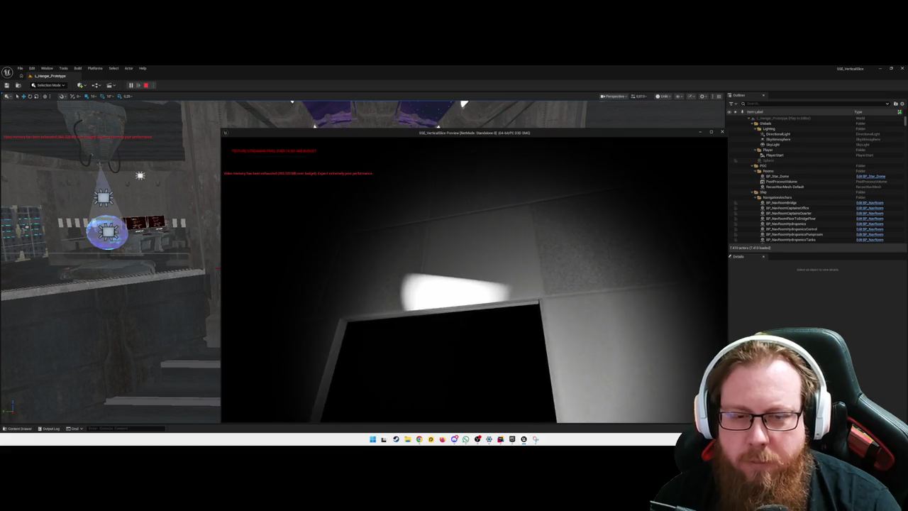
key(w)
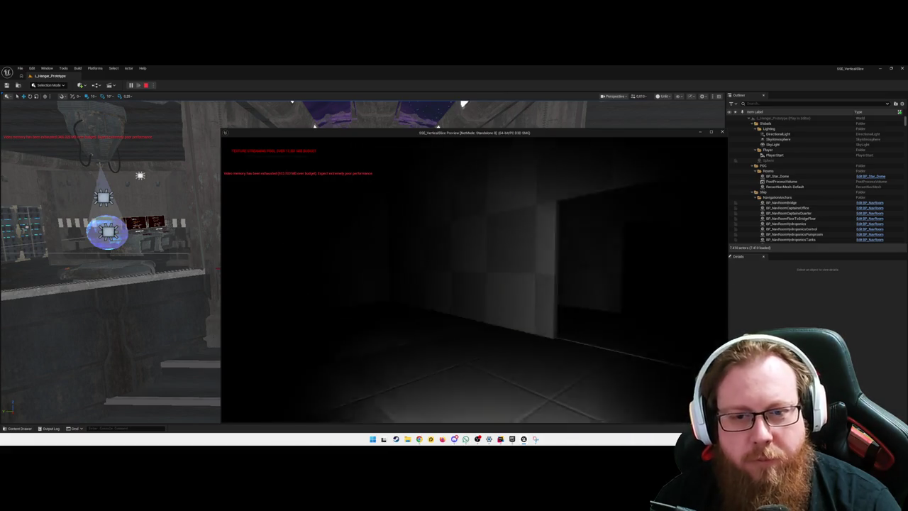
key(w)
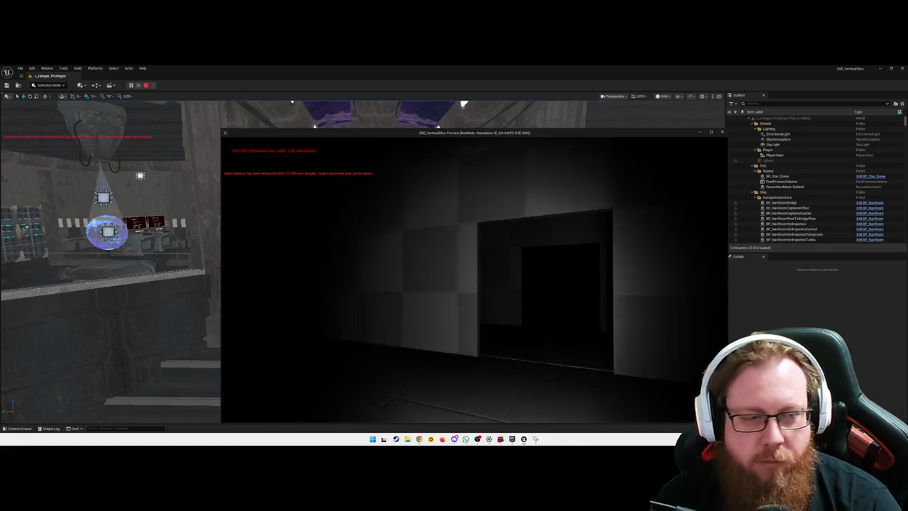
key(w)
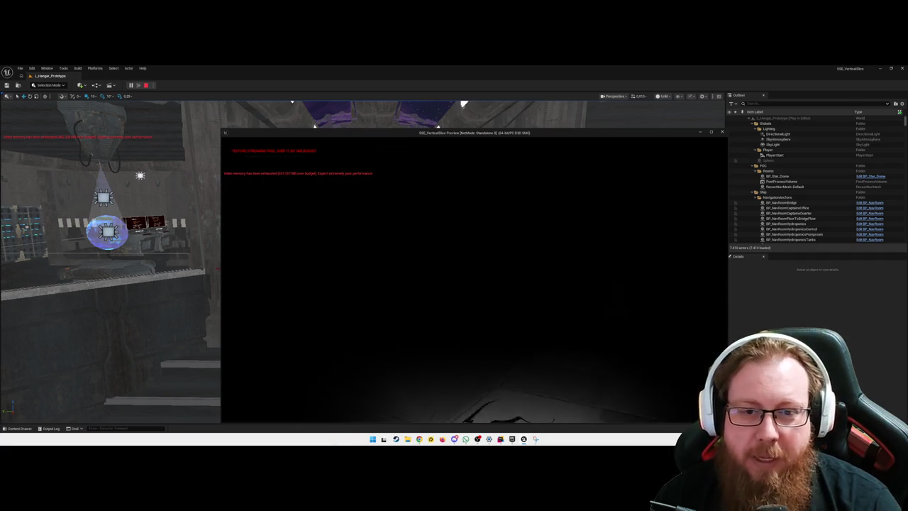
key(w)
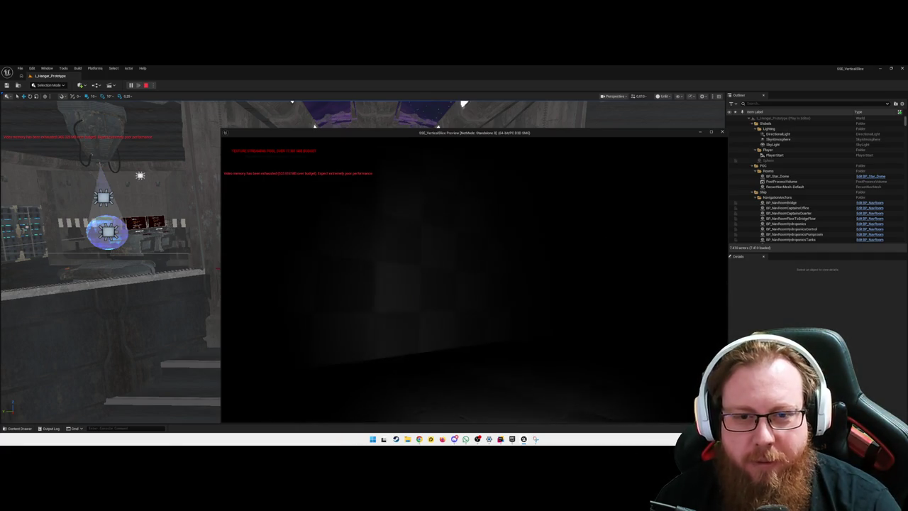
mouse_move(474, 276)
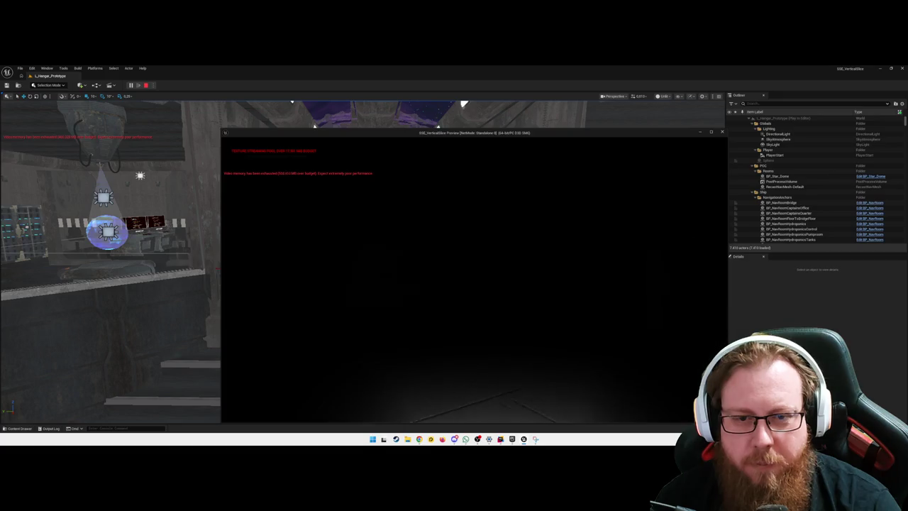
key(shift+F1)
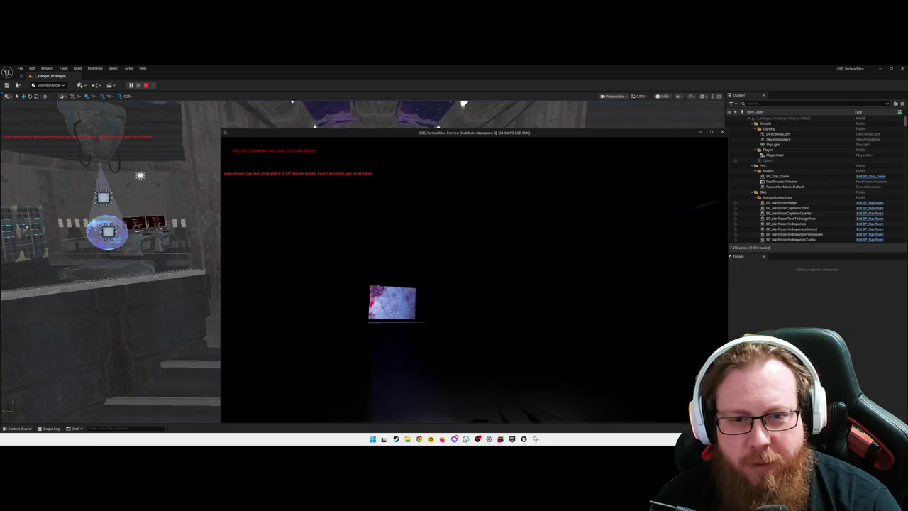
Walk up to the starfield screen, then press Escape to end the game preview.
key(w)
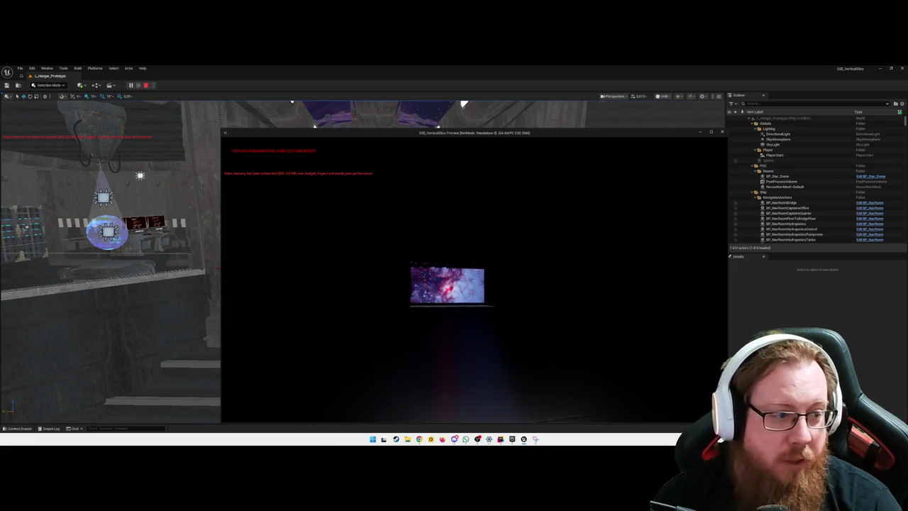
key(w)
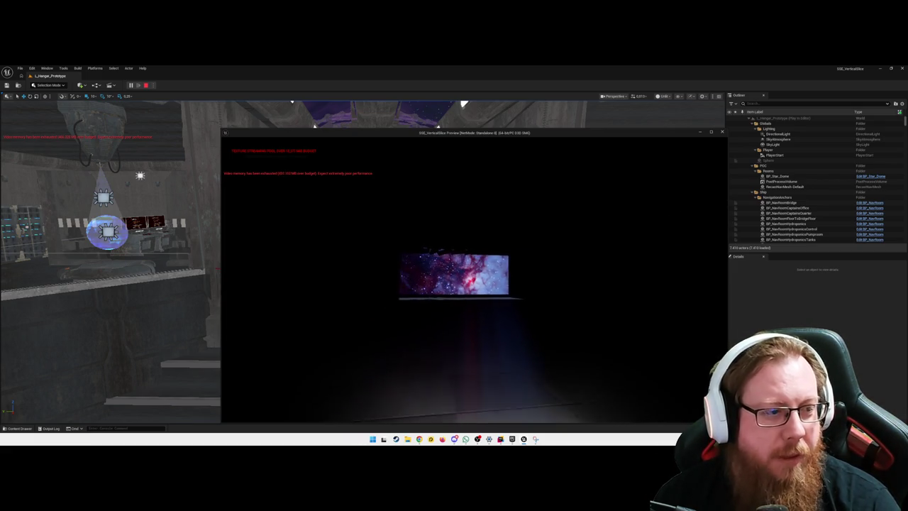
key(w)
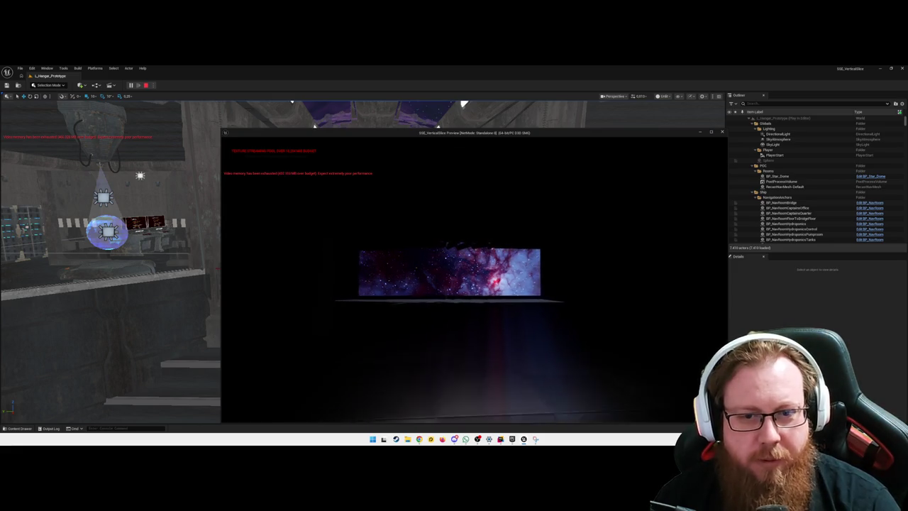
key(w)
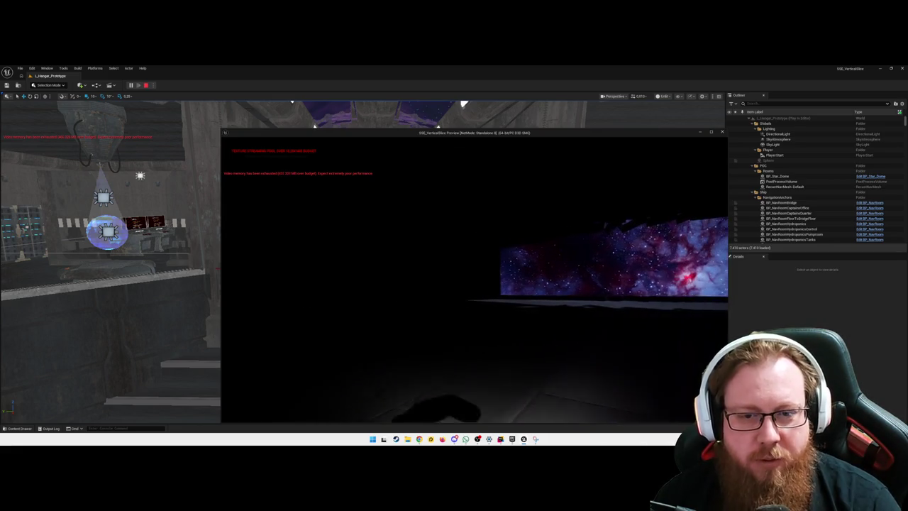
key(w)
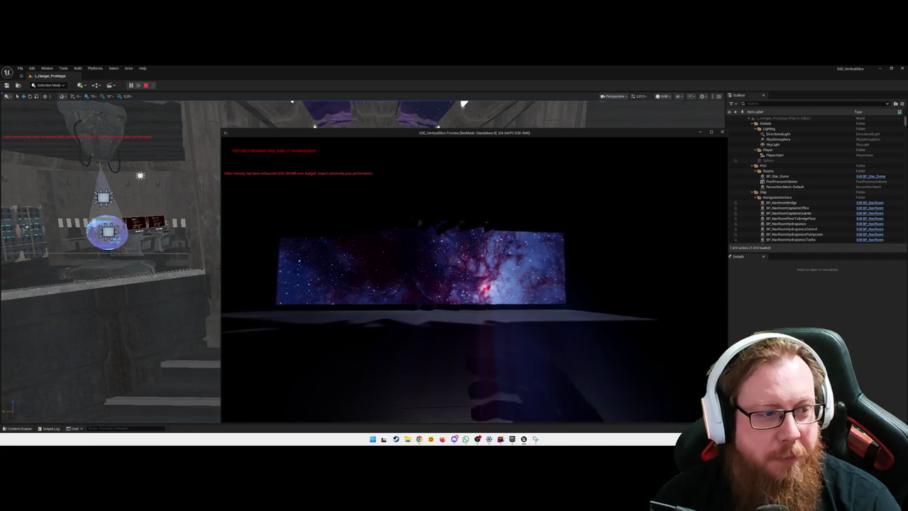
key(w)
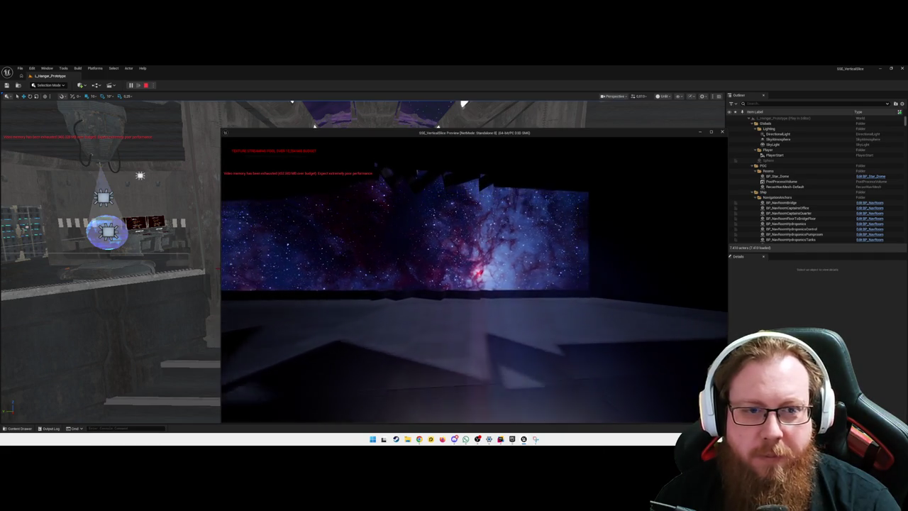
key(w)
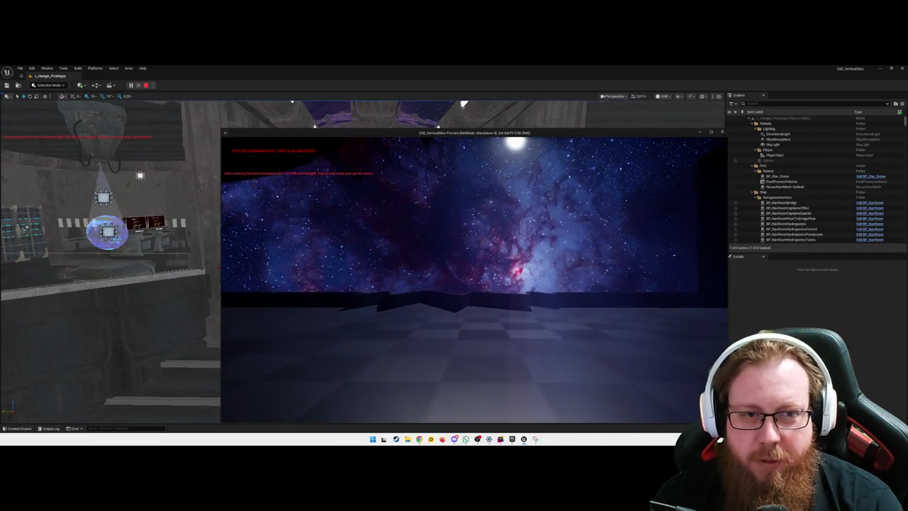
key(Escape)
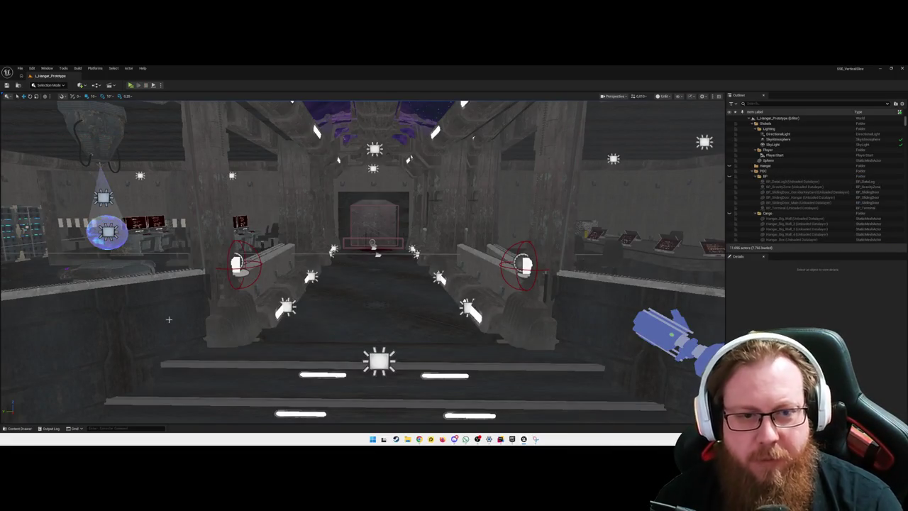
Leave the hangar level view for the WBP_DebugProgression RefreshAll graph.
drag(363, 262, 177, 255)
drag(376, 314, 360, 314)
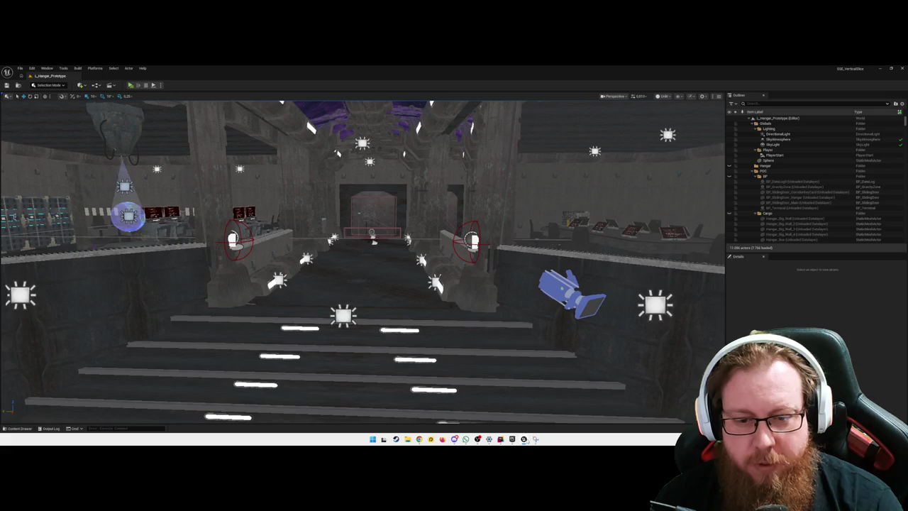
mouse_move(524, 438)
click(553, 411)
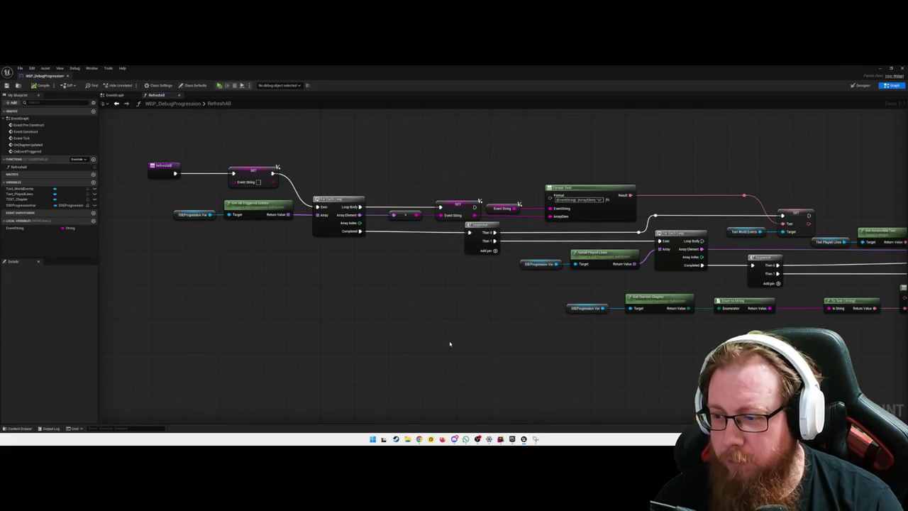
mouse_move(450, 344)
mouse_down()
mouse_move(460, 343)
mouse_move(446, 351)
mouse_up()
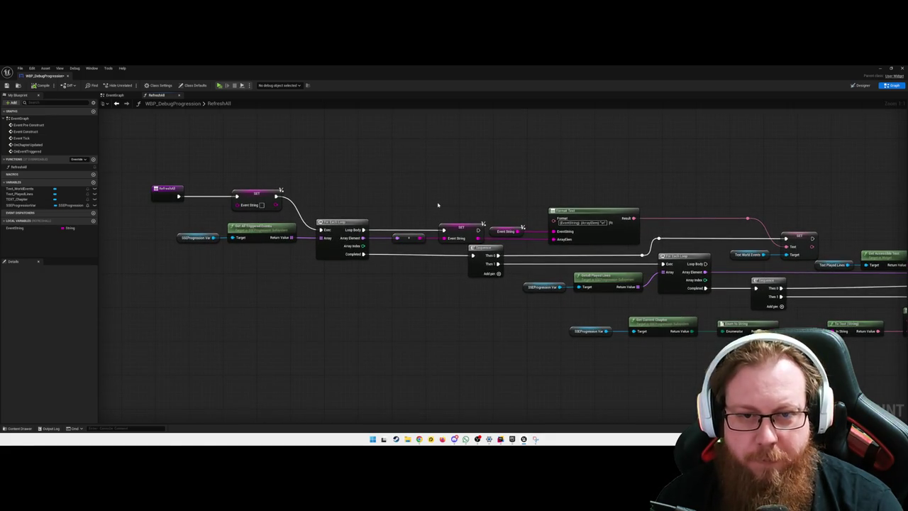
Move the SET Event String node up to the upper right of the graph.
double_click(435, 239)
key(Delete)
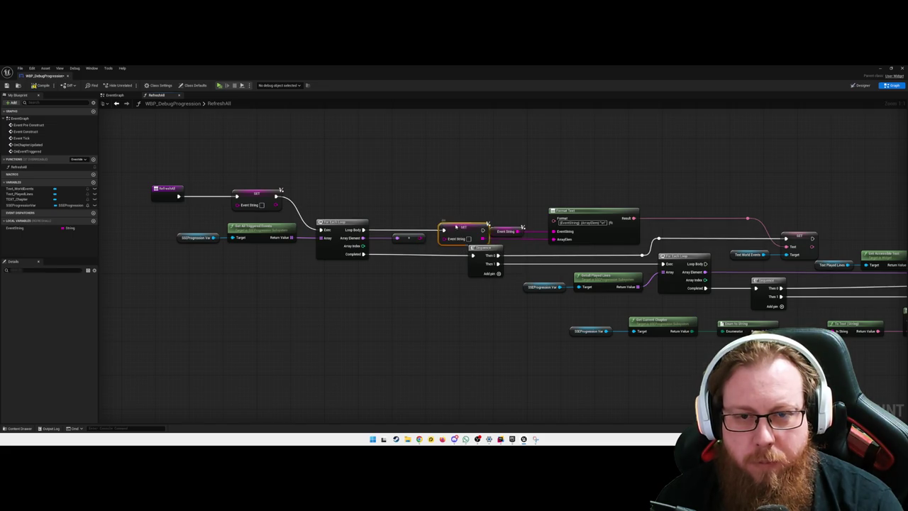
drag(461, 230, 452, 235)
click(522, 243)
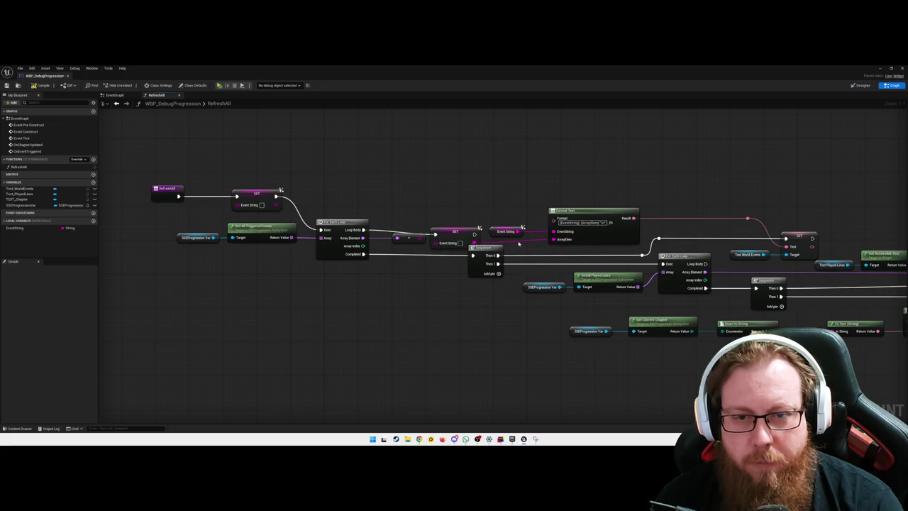
mouse_move(466, 233)
mouse_down()
mouse_move(656, 178)
mouse_move(708, 188)
mouse_up()
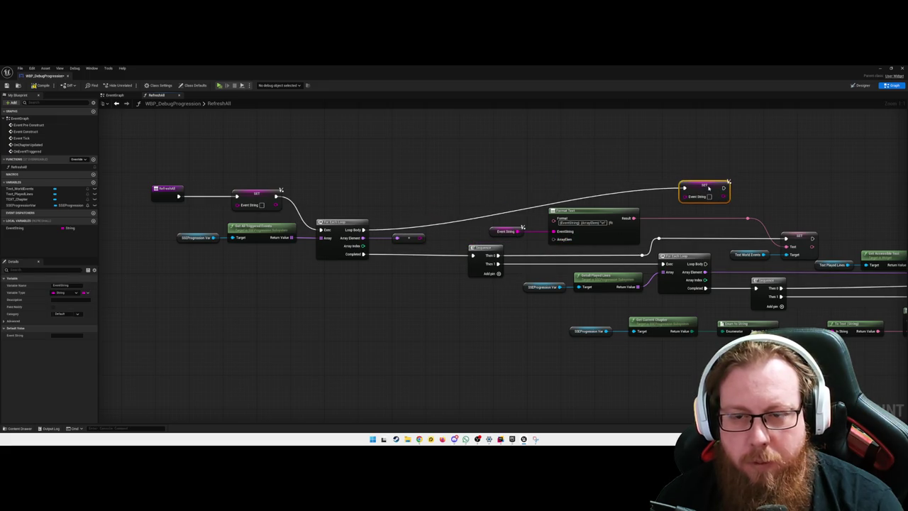
mouse_move(651, 208)
mouse_down()
mouse_move(570, 220)
mouse_move(606, 211)
mouse_move(604, 228)
mouse_up()
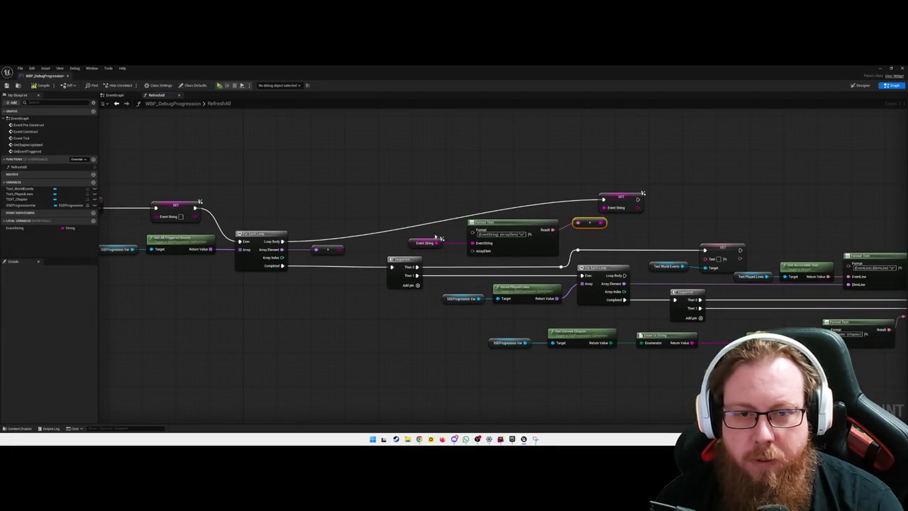
Rewire Format Text through its conversion node and shift SET Event String right.
drag(342, 250, 472, 250)
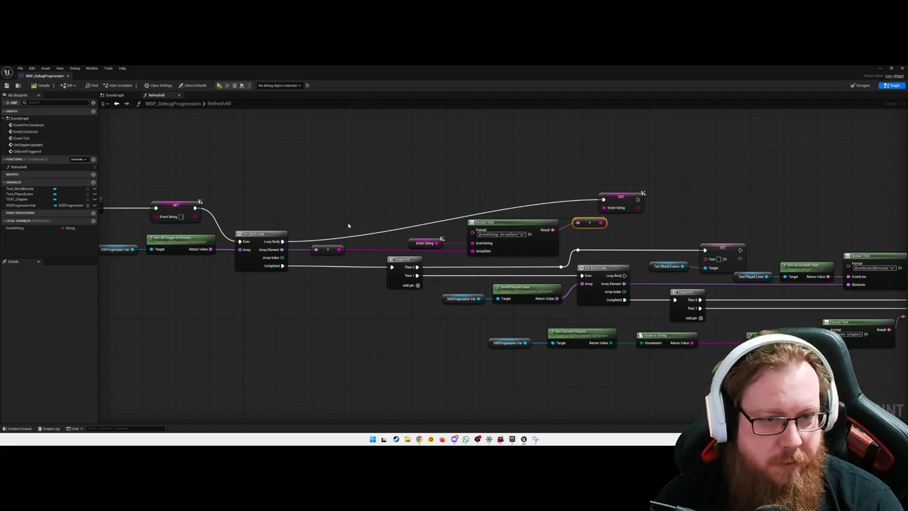
drag(400, 320, 370, 310)
mouse_move(597, 185)
mouse_down()
mouse_move(630, 206)
mouse_move(620, 194)
mouse_move(629, 198)
mouse_up()
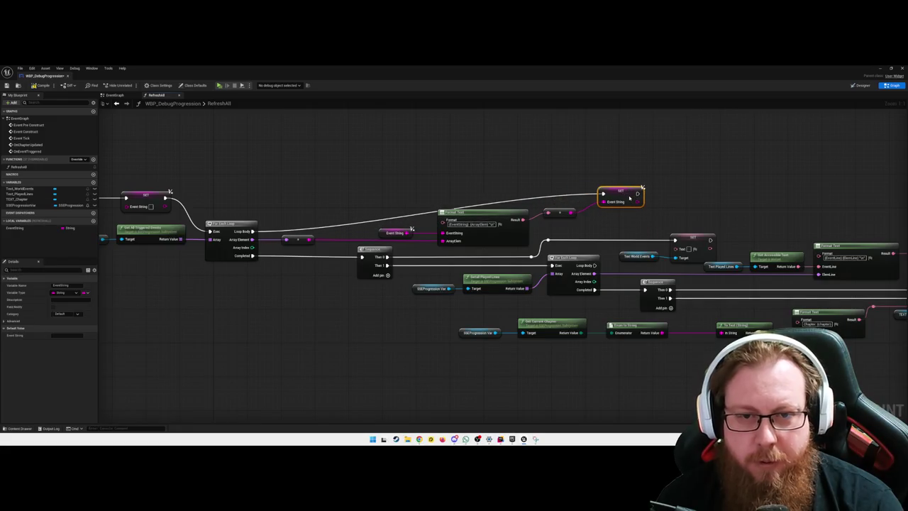
click(295, 229)
Add a reroute on the Loop Body wire and align it level with the SET node.
double_click(286, 227)
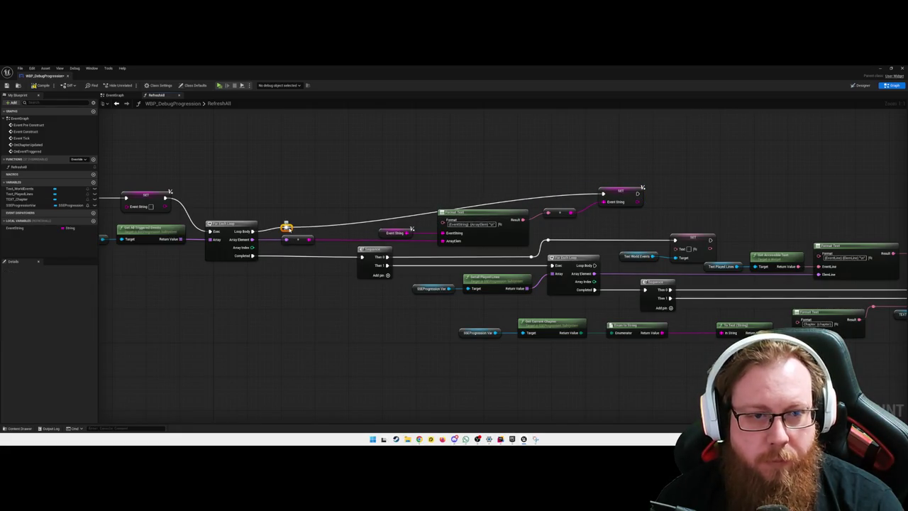
key(q)
drag(315, 213, 367, 217)
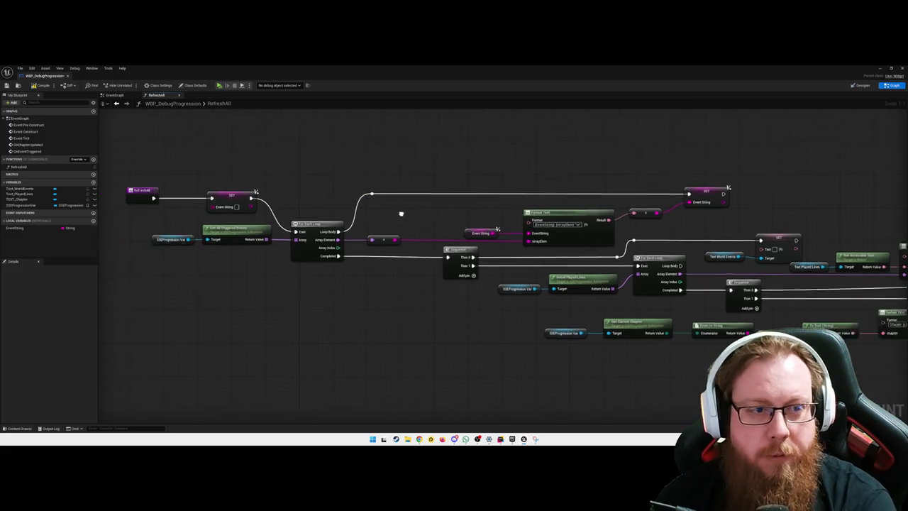
mouse_move(351, 294)
mouse_down()
mouse_move(381, 291)
mouse_move(319, 304)
mouse_up()
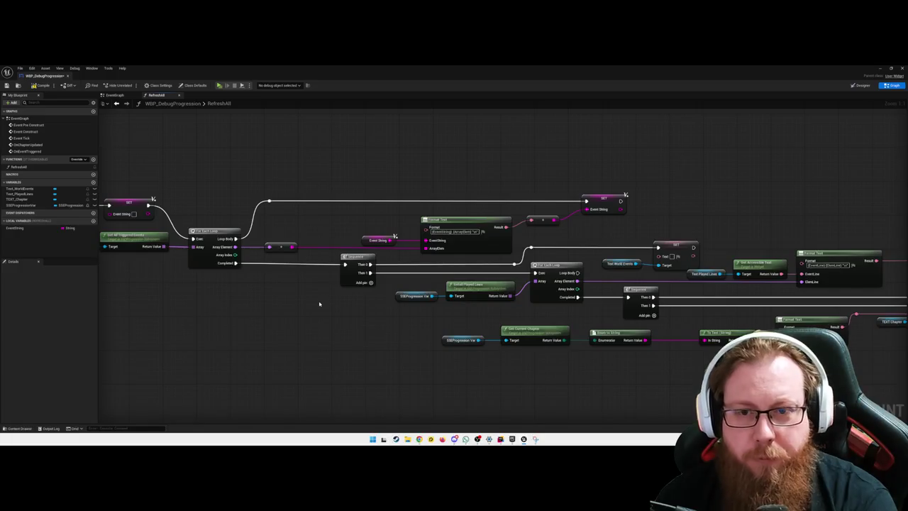
mouse_move(603, 232)
mouse_down()
mouse_move(628, 195)
mouse_move(574, 228)
mouse_up()
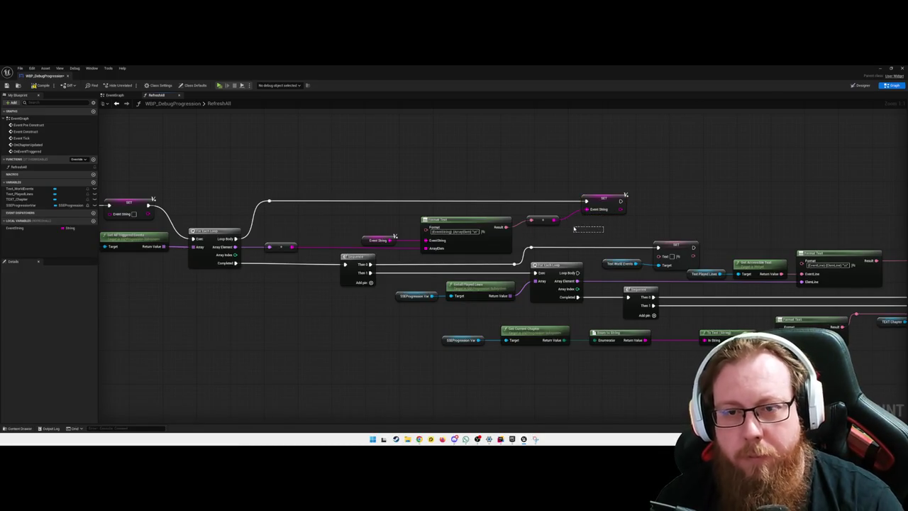
right_click(592, 211)
click(594, 237)
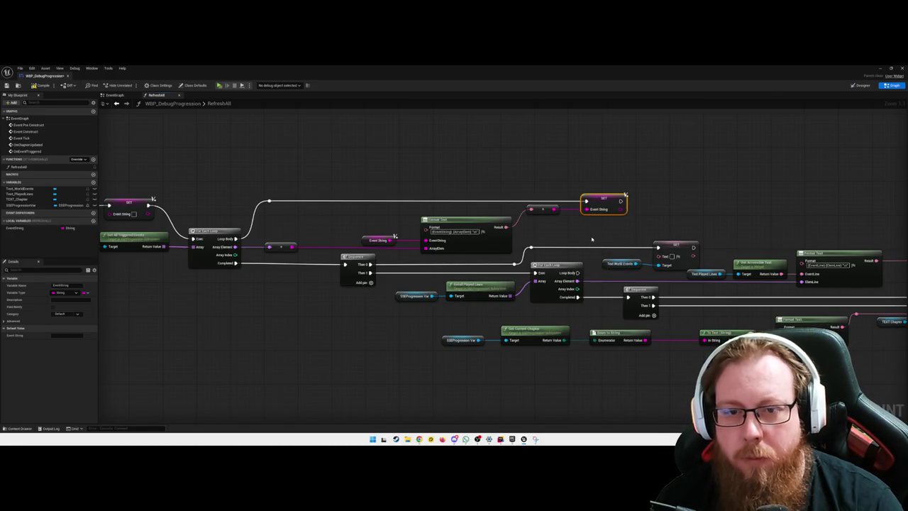
click(545, 210)
click(567, 233)
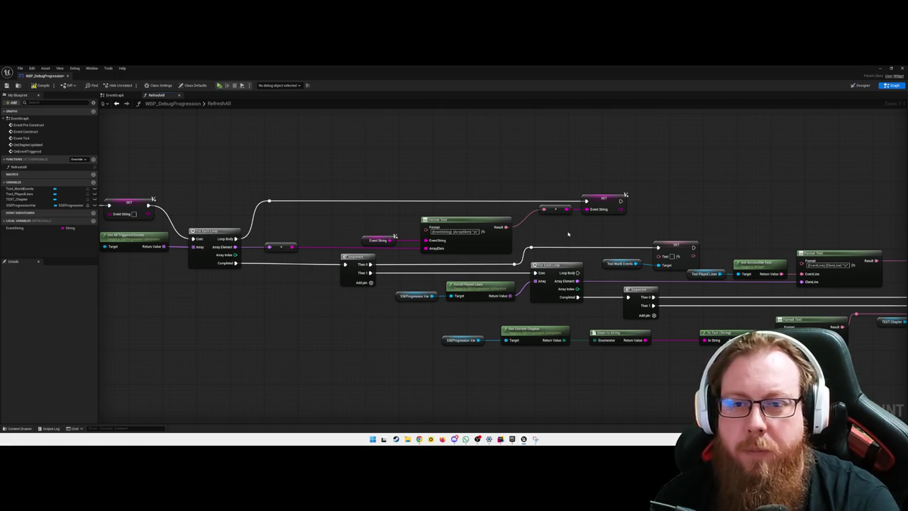
drag(341, 305, 429, 313)
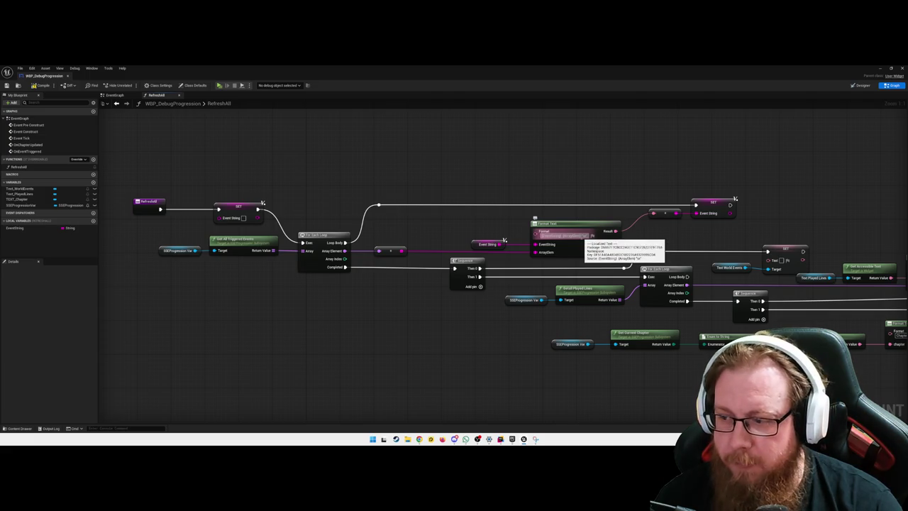
Commit the Format Text format string and straighten the wire into the Sequence node.
click(591, 235)
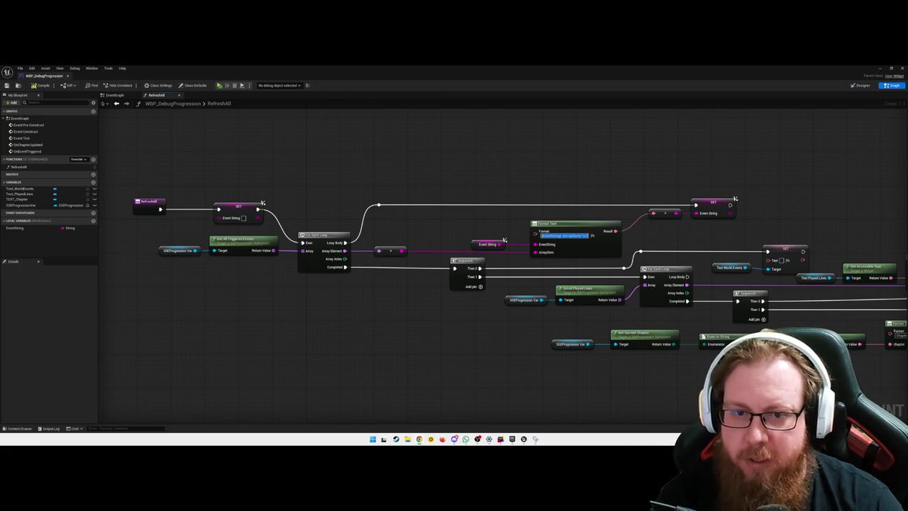
click(441, 301)
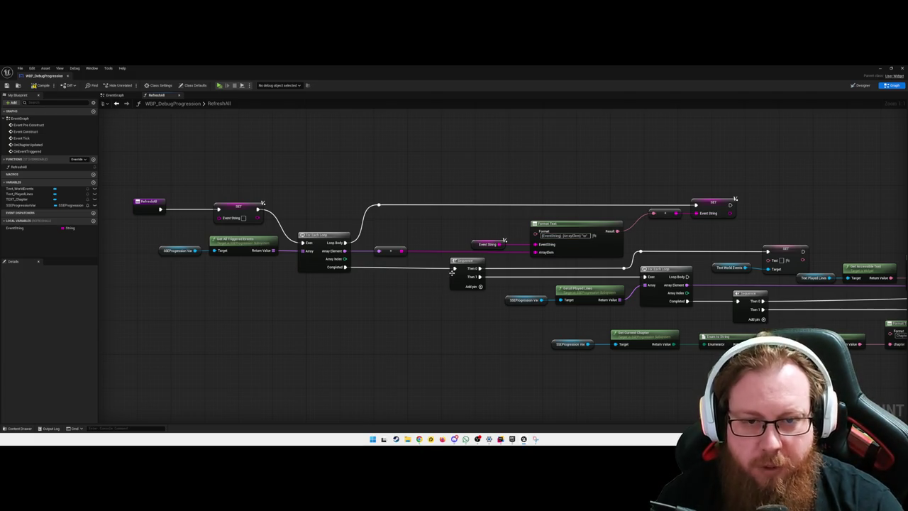
right_click(455, 268)
click(517, 298)
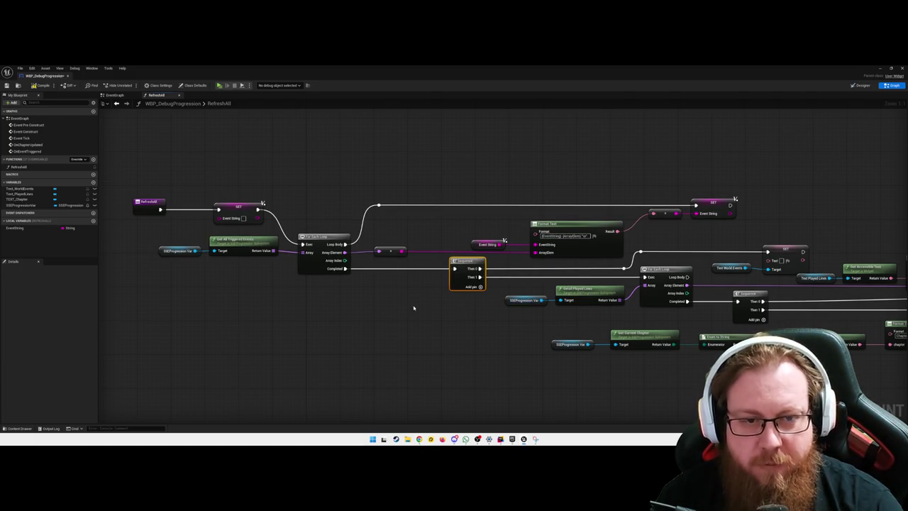
Straighten the Array wire from Get All Triggered Events into the loop.
right_click(384, 256)
mouse_move(408, 288)
click(486, 295)
drag(306, 281, 263, 260)
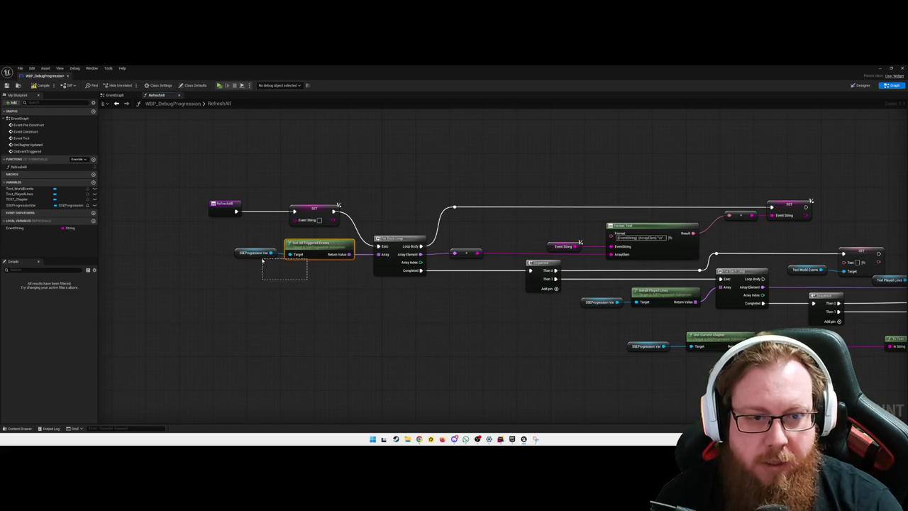
Straighten all pin connections on Get All Triggered Events' Target, then pan across the graph.
right_click(292, 255)
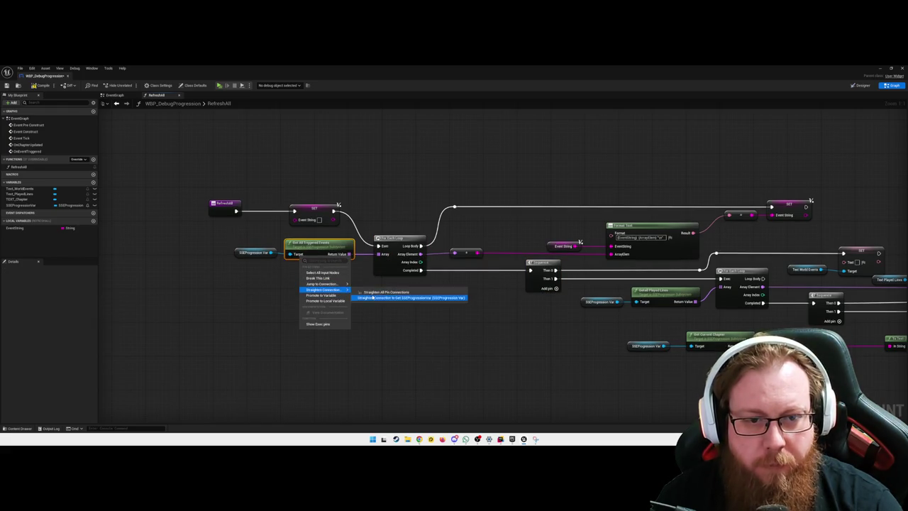
click(371, 292)
drag(431, 312, 389, 302)
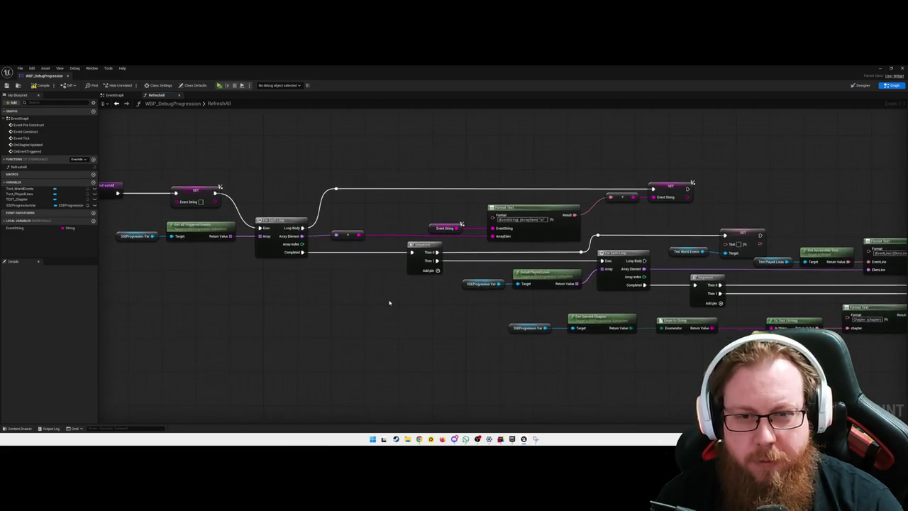
right_click(501, 238)
click(603, 272)
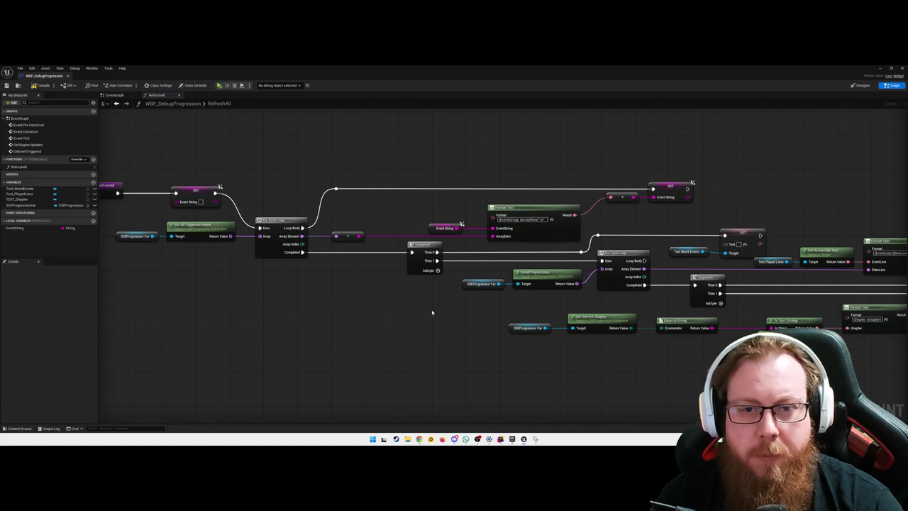
drag(431, 312, 341, 300)
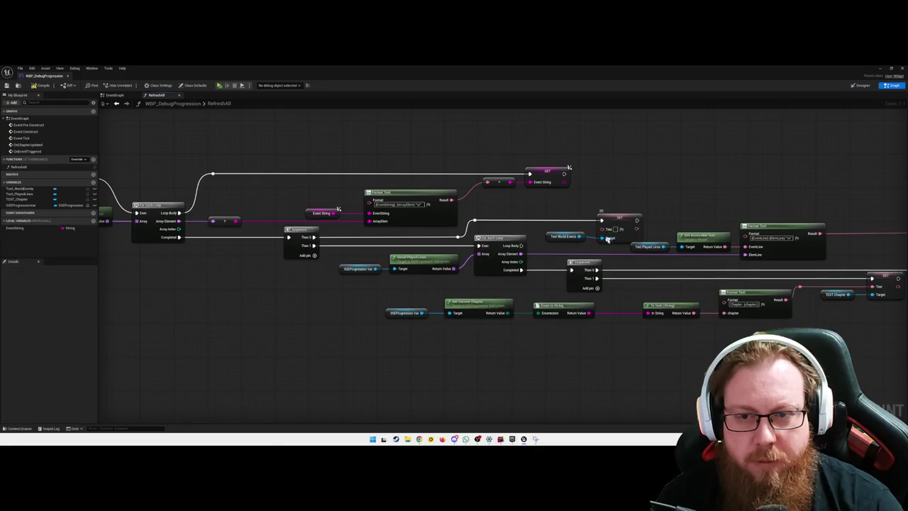
right_click(599, 232)
click(612, 302)
click(546, 394)
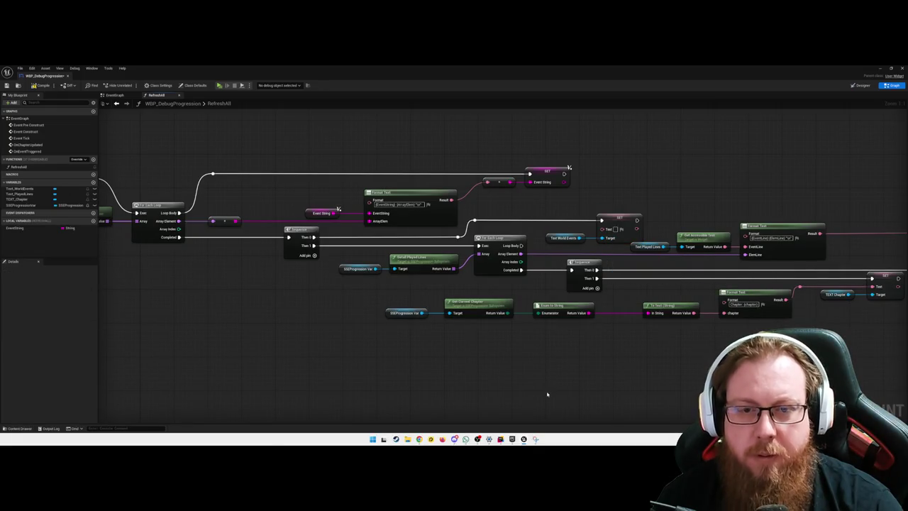
drag(363, 376, 426, 379)
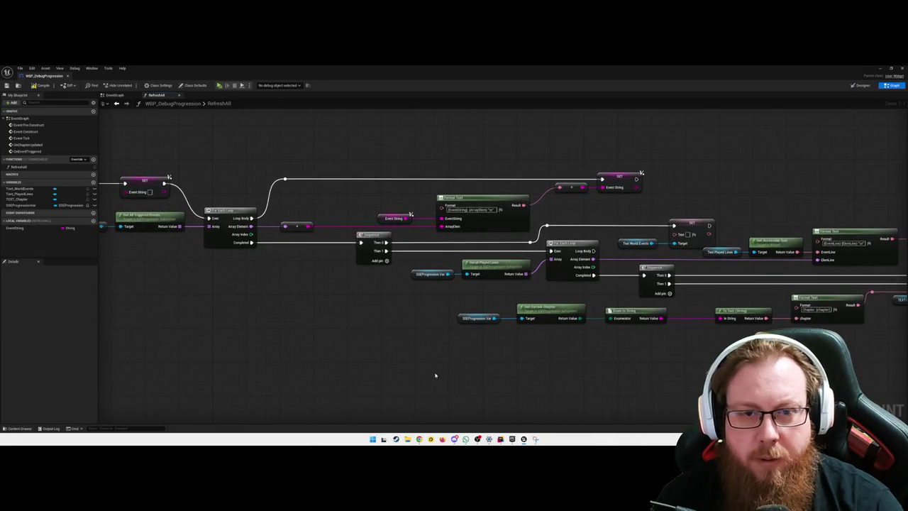
Delete the Sequence node and the reroute knot before the Text World Events setter.
drag(393, 292, 414, 291)
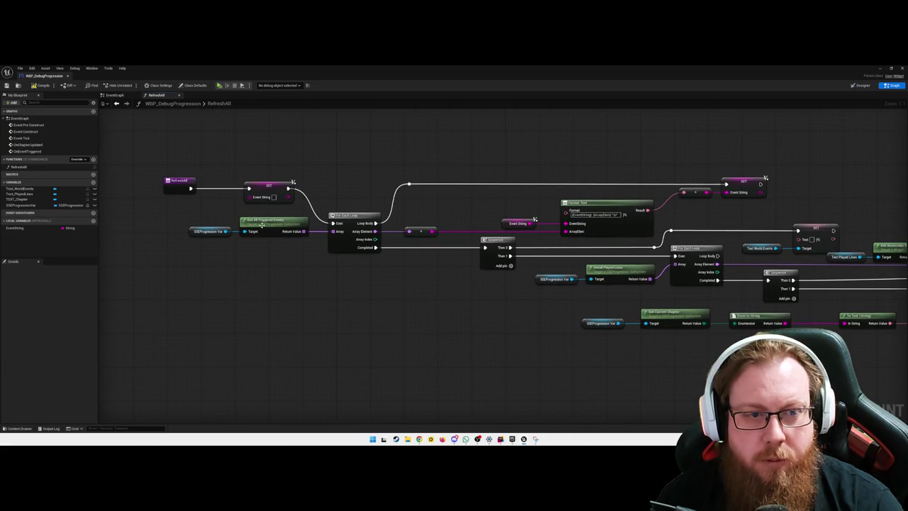
drag(426, 300, 373, 285)
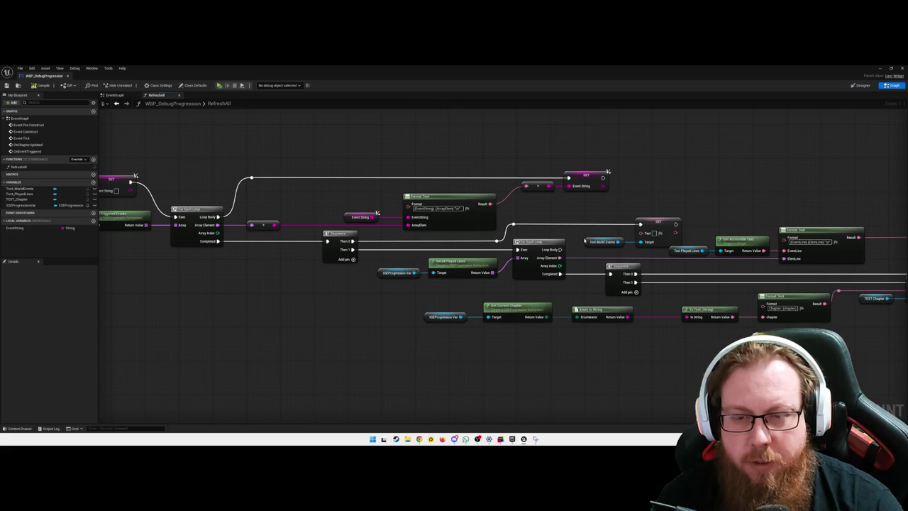
drag(600, 213, 558, 210)
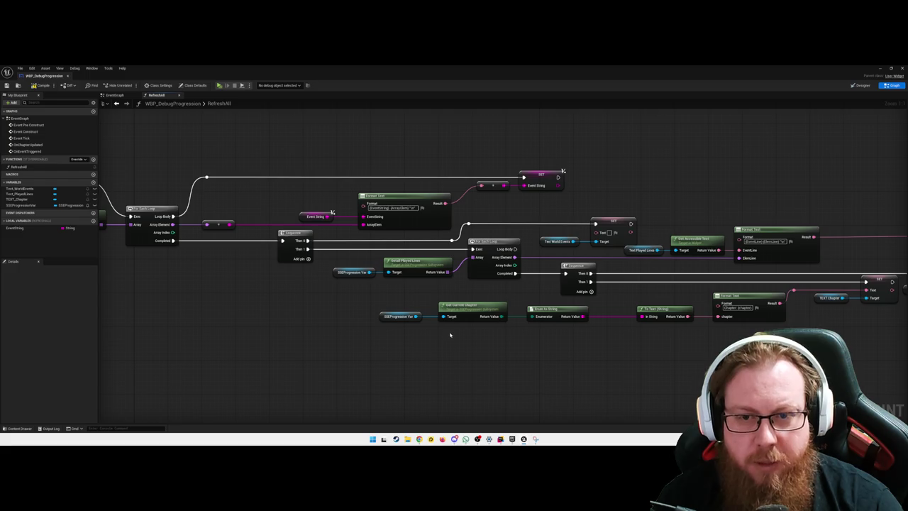
click(299, 235)
key(Delete)
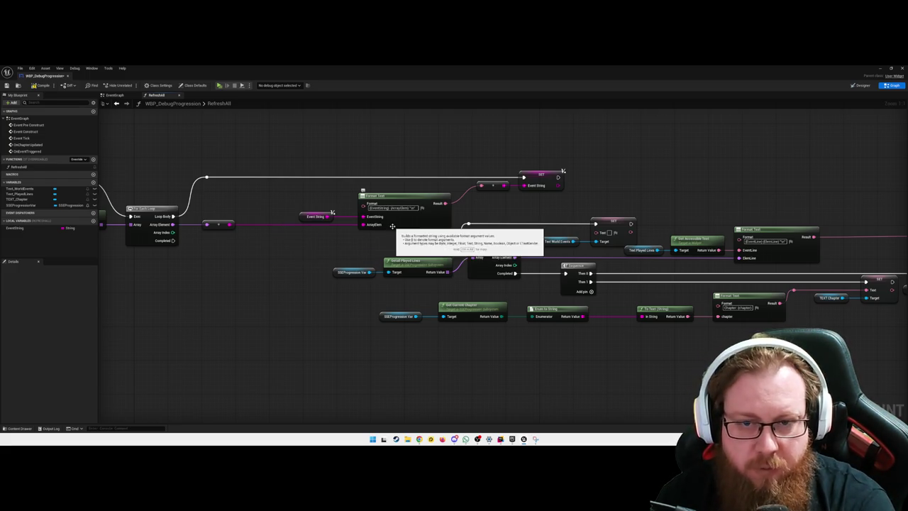
drag(445, 257, 474, 217)
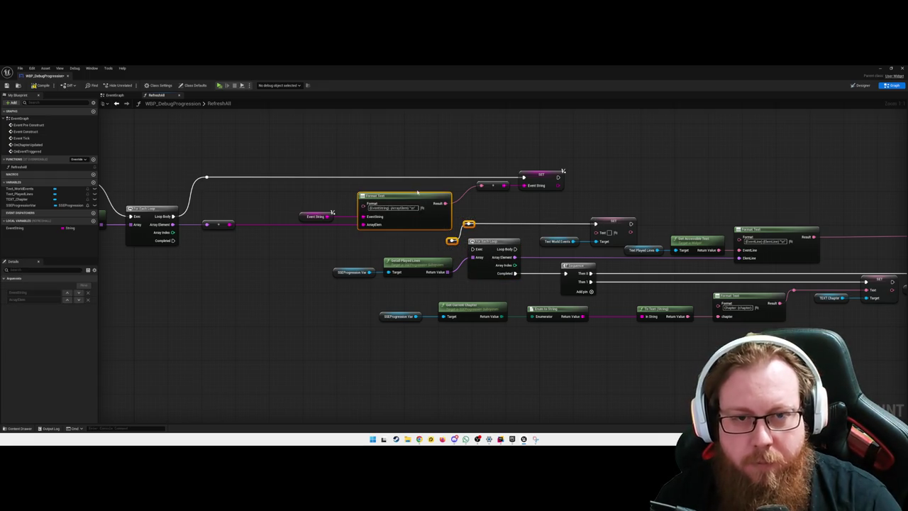
click(434, 235)
click(468, 224)
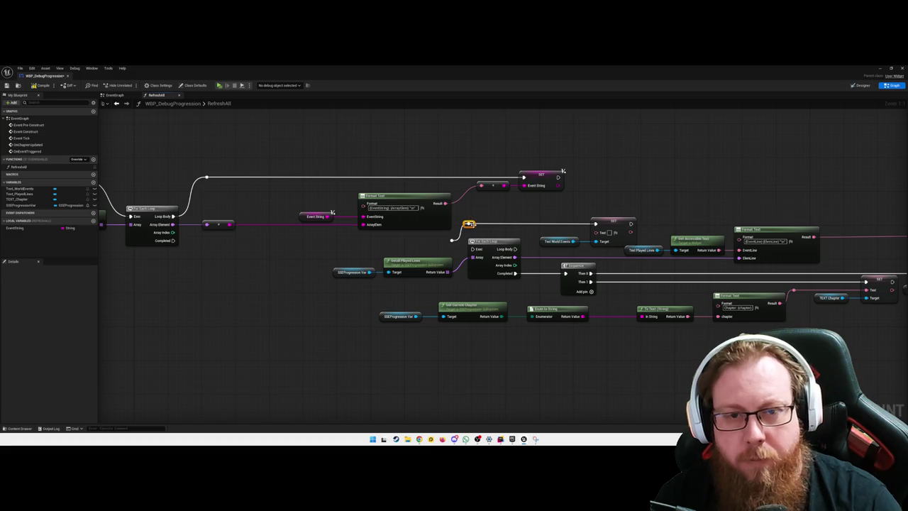
key(Delete)
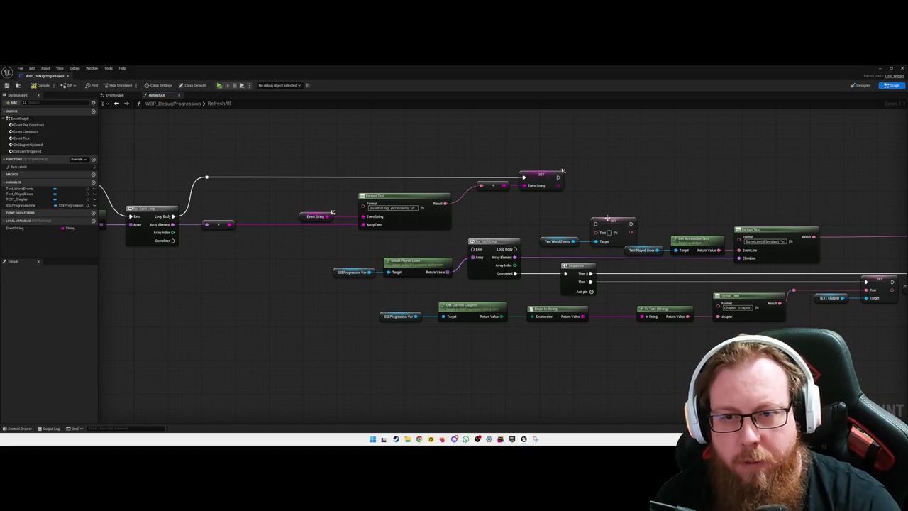
Move SET Text World Events under the first loop and wire its Completed output in.
mouse_move(568, 236)
mouse_down()
mouse_move(604, 222)
mouse_move(302, 256)
mouse_move(297, 241)
mouse_move(267, 244)
mouse_up()
click(175, 240)
mouse_move(175, 240)
mouse_down()
mouse_move(254, 258)
mouse_move(258, 245)
mouse_up()
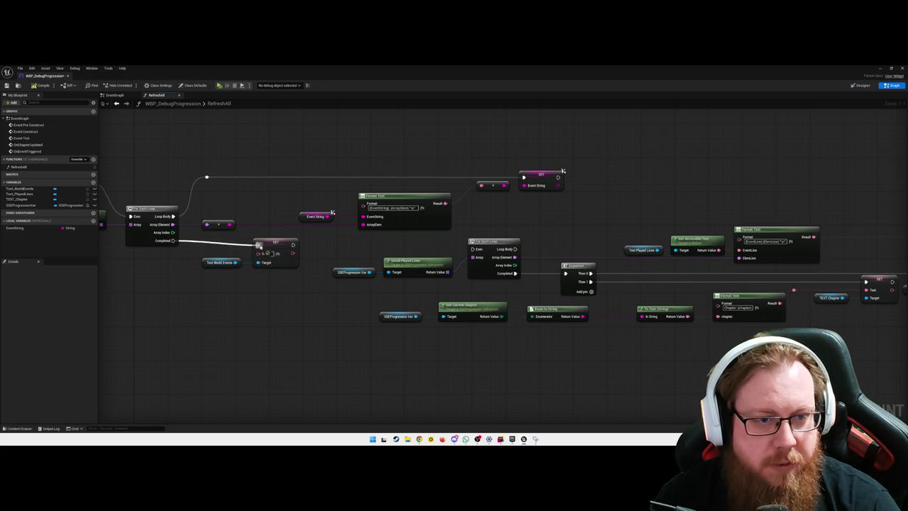
drag(232, 273, 288, 262)
drag(329, 232, 359, 229)
Add an Event String getter feeding a To Text (String) node below the SET node.
click(332, 300)
mouse_move(15, 228)
mouse_down()
mouse_move(292, 271)
mouse_move(348, 237)
mouse_move(312, 273)
mouse_up()
click(265, 271)
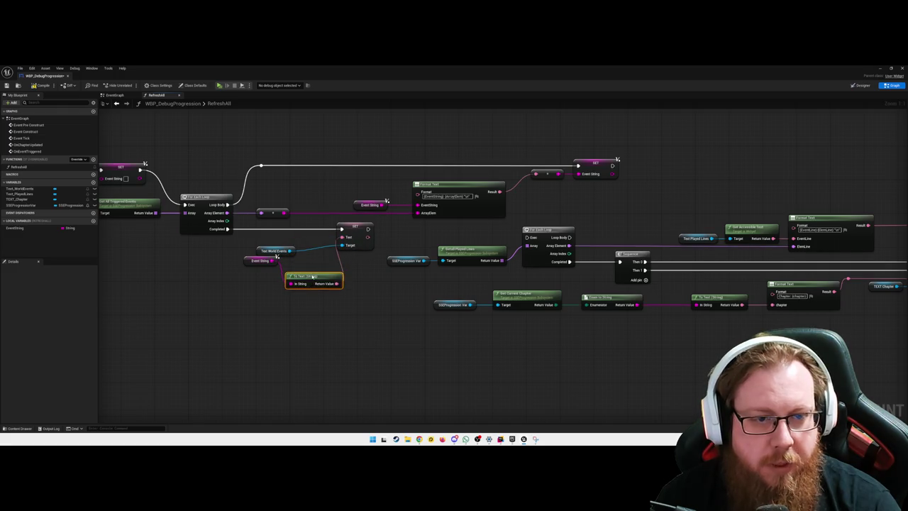
drag(240, 257, 263, 279)
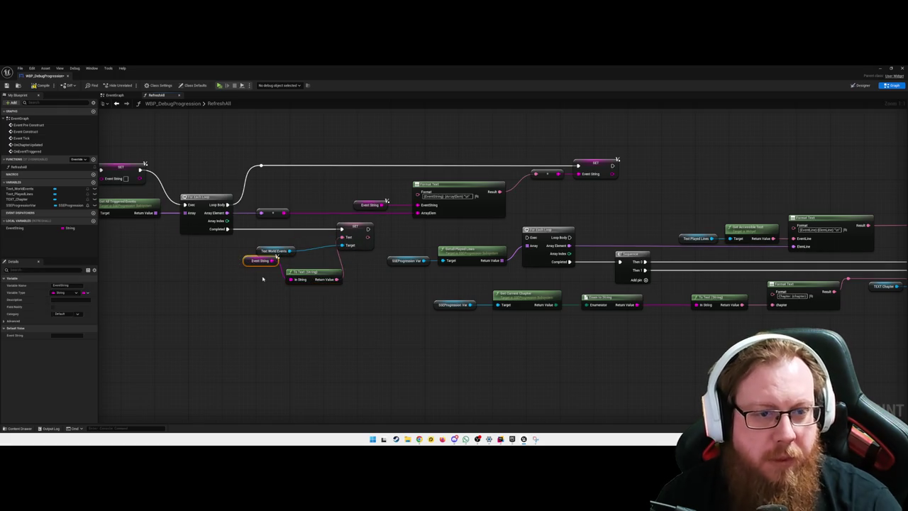
key(q)
click(313, 301)
drag(314, 301, 241, 267)
key(q)
click(315, 266)
drag(328, 306, 243, 268)
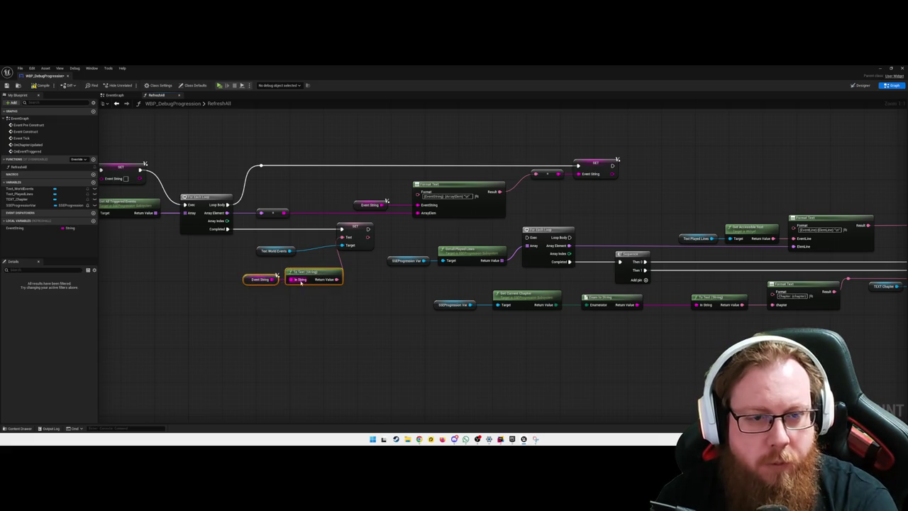
drag(313, 279, 284, 279)
Arrange the inputs beside SET Text World Events and connect it to the next For Each Loop.
drag(357, 231, 388, 231)
drag(345, 305, 238, 268)
mouse_move(295, 278)
mouse_down()
mouse_move(320, 279)
mouse_move(340, 297)
mouse_move(358, 285)
mouse_up()
drag(278, 251, 310, 260)
drag(364, 283, 355, 286)
click(286, 270)
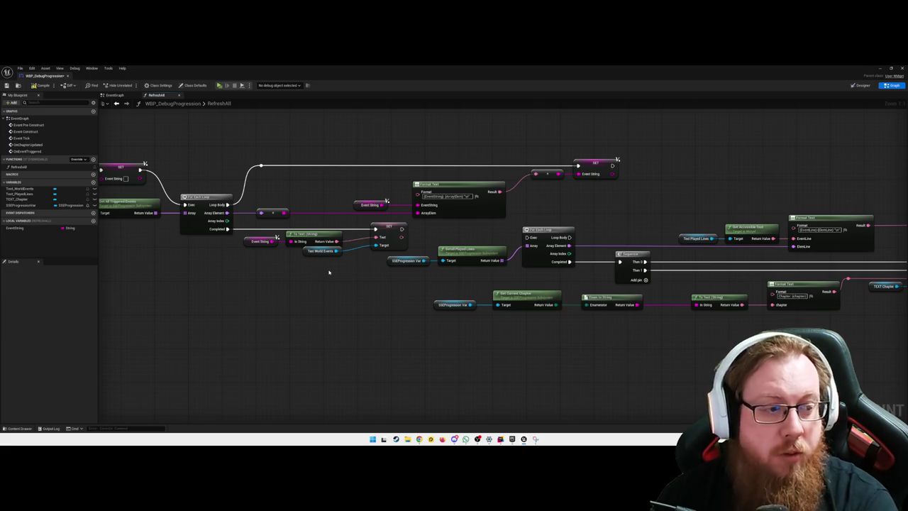
drag(402, 229, 526, 237)
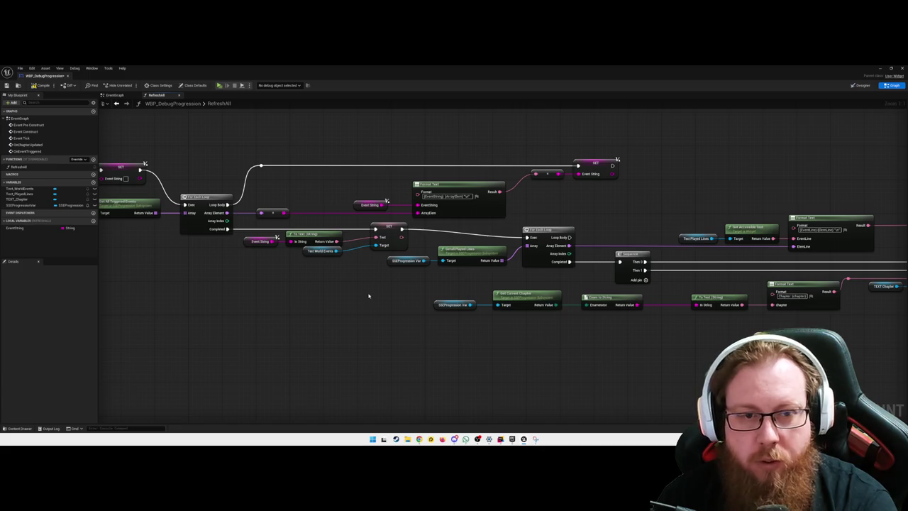
Marquee-select most RefreshAll nodes, including the left progression nodes, and shift them right.
drag(356, 288, 296, 319)
drag(527, 363, 411, 347)
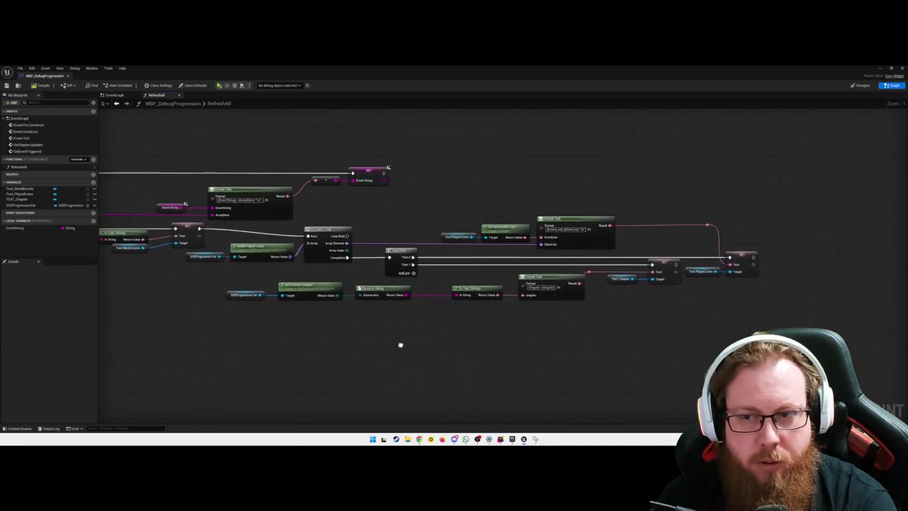
mouse_move(682, 329)
mouse_down()
mouse_move(497, 227)
mouse_move(334, 219)
mouse_up()
drag(251, 329, 206, 248)
drag(397, 263, 397, 256)
drag(384, 320, 391, 326)
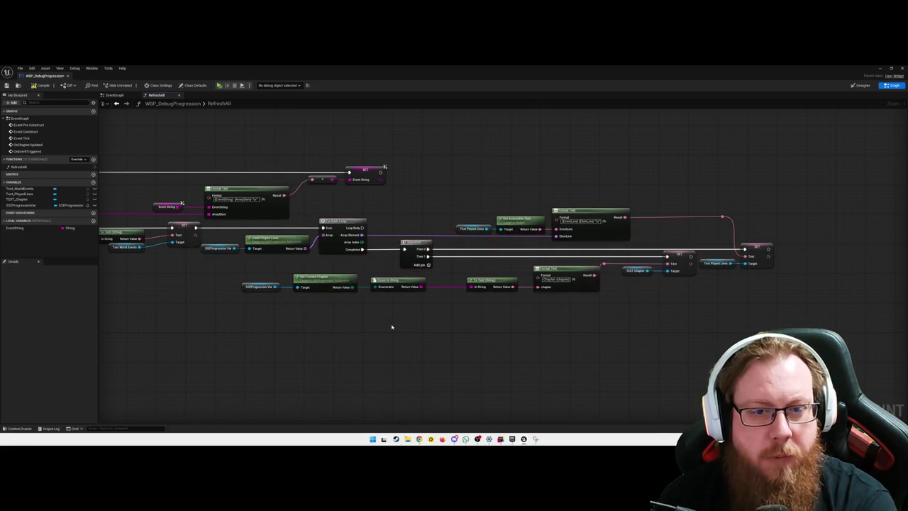
Add reroute points on the Return Value and Text World Events wires, then undo them.
drag(288, 330, 385, 320)
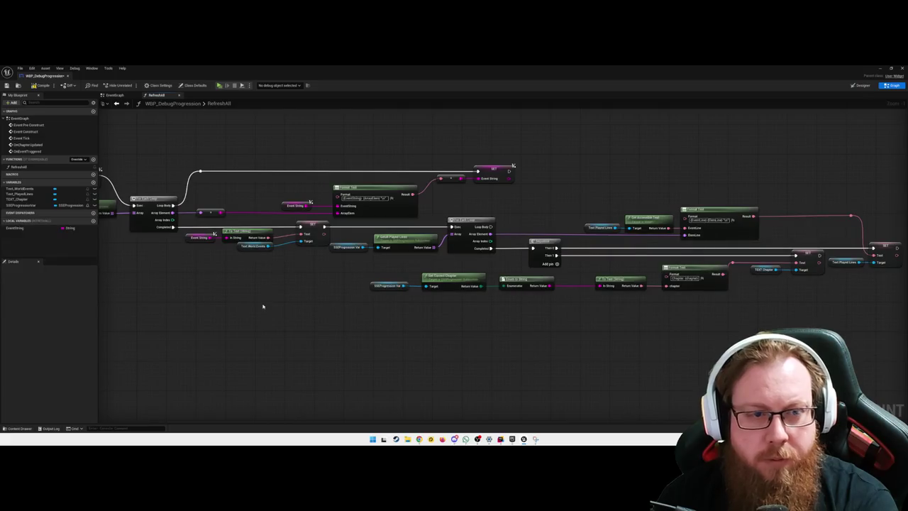
scroll(294, 293, up, 1)
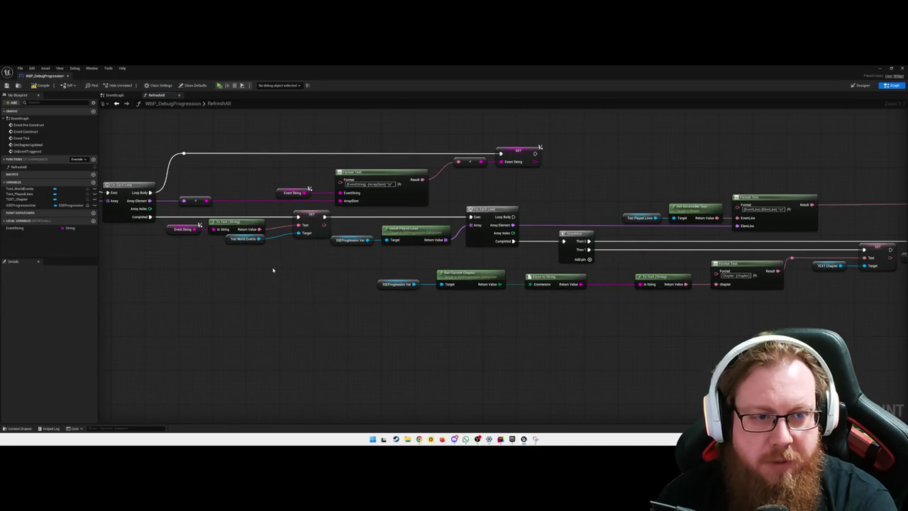
drag(278, 269, 359, 290)
double_click(341, 240)
double_click(339, 248)
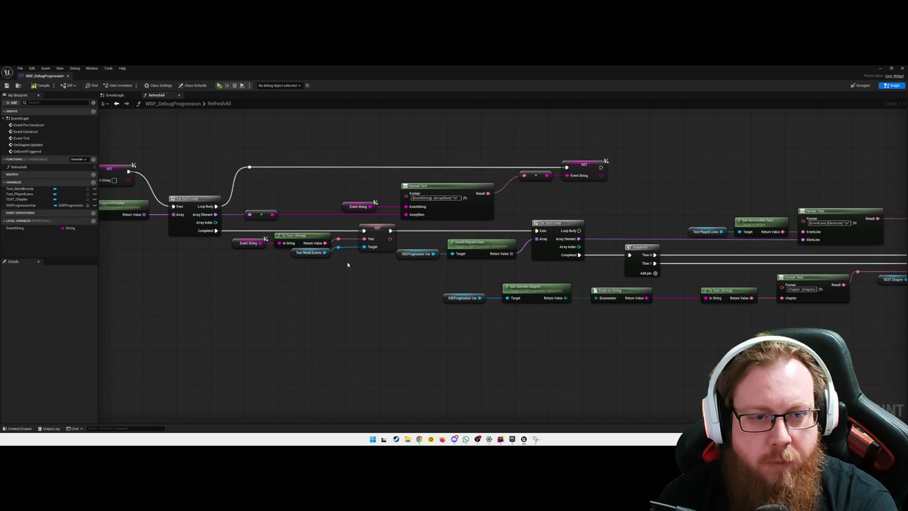
mouse_move(394, 267)
mouse_down()
mouse_move(356, 224)
mouse_move(332, 225)
mouse_up()
key(ctrl+z)
key(ctrl+z)
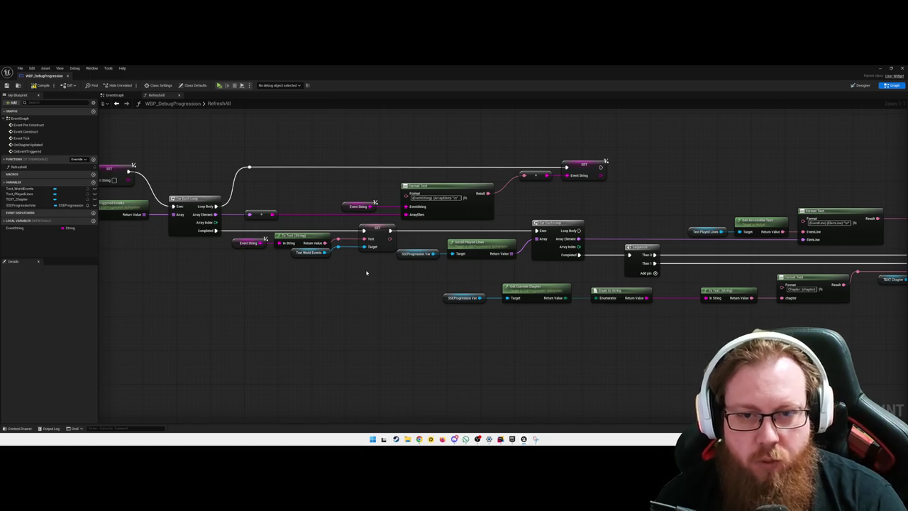
drag(367, 242, 290, 296)
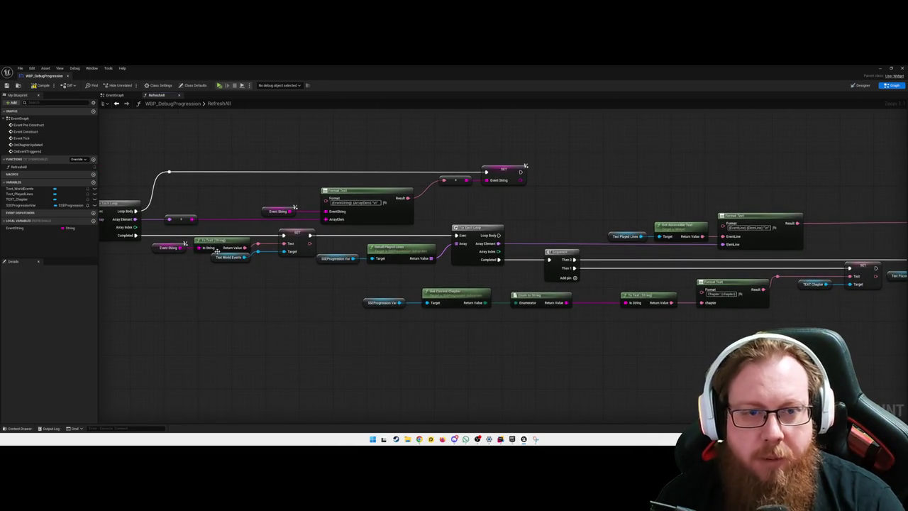
drag(227, 232, 310, 289)
mouse_move(381, 311)
mouse_down()
mouse_move(308, 305)
mouse_move(353, 310)
mouse_up()
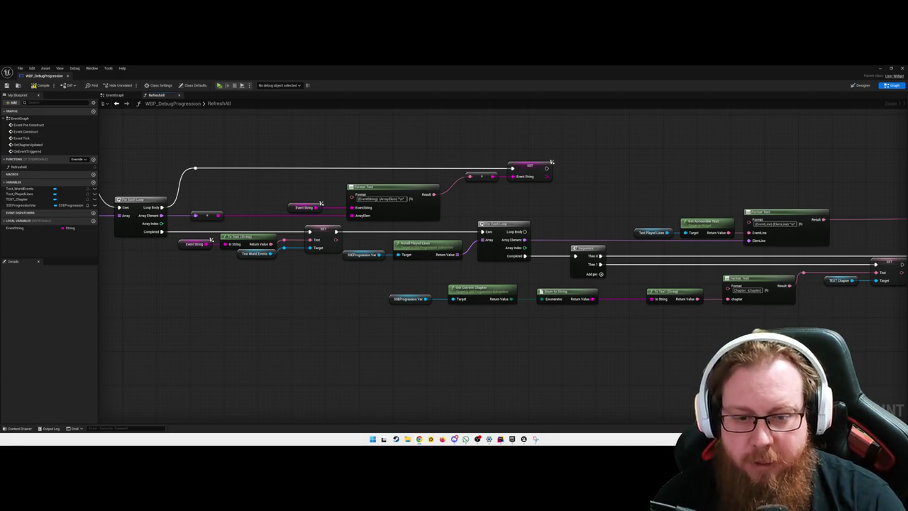
Delete characters from the upper Format Text's format string to shorten it.
drag(320, 351, 356, 335)
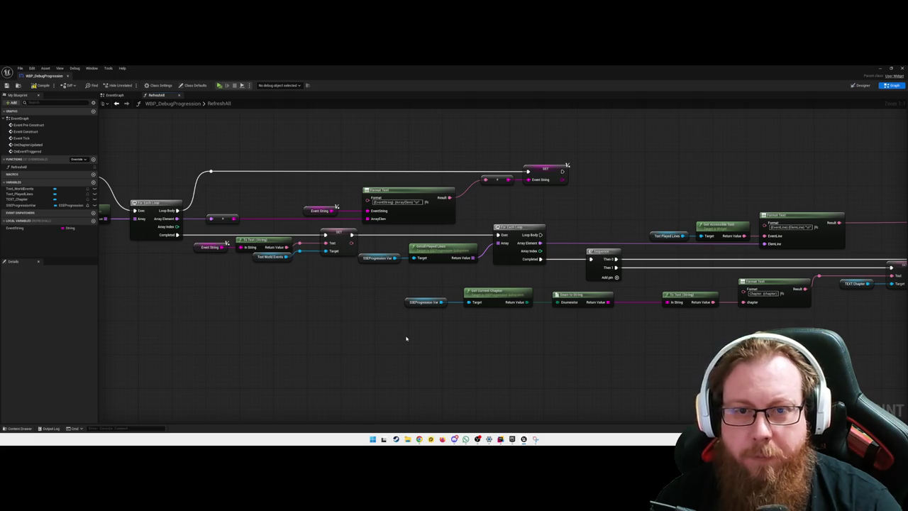
drag(309, 328, 522, 333)
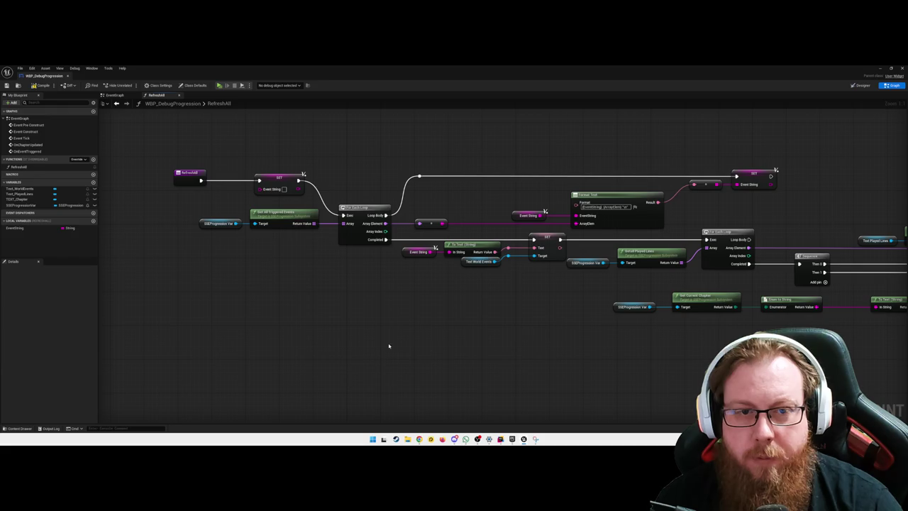
drag(362, 210, 363, 176)
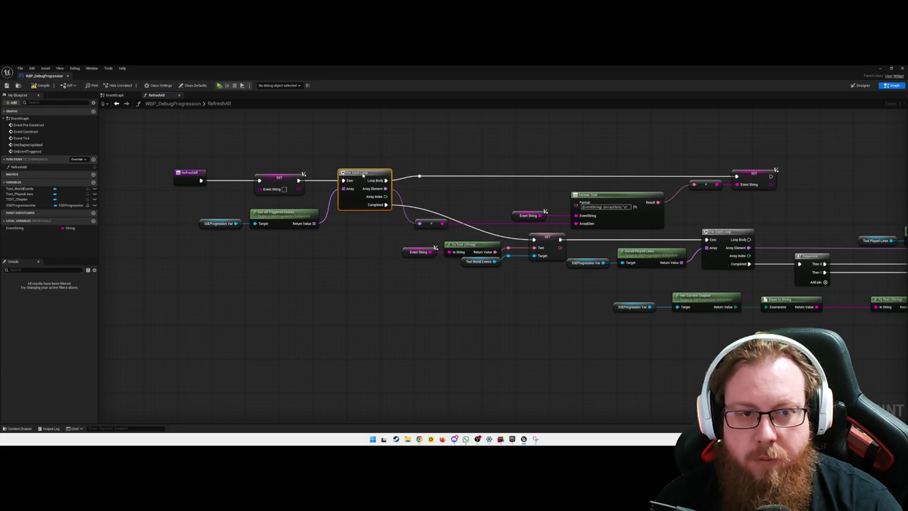
key(ctrl+z)
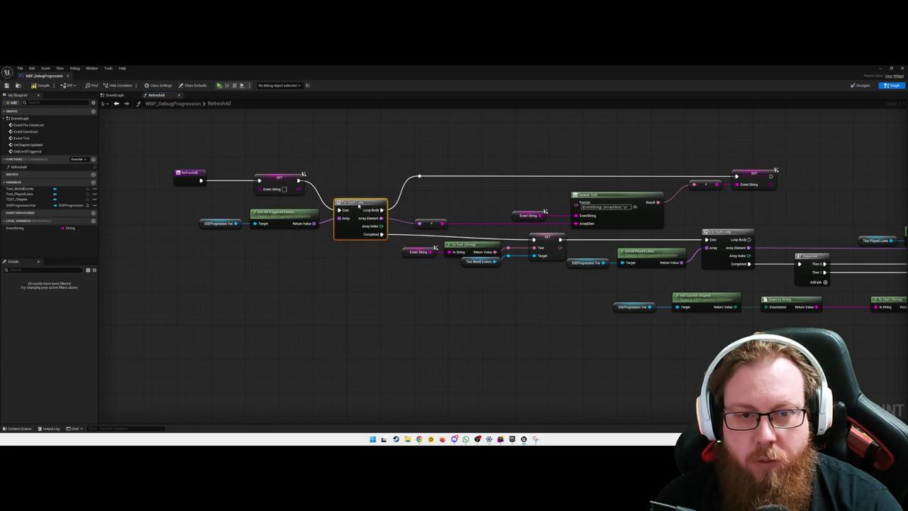
click(347, 276)
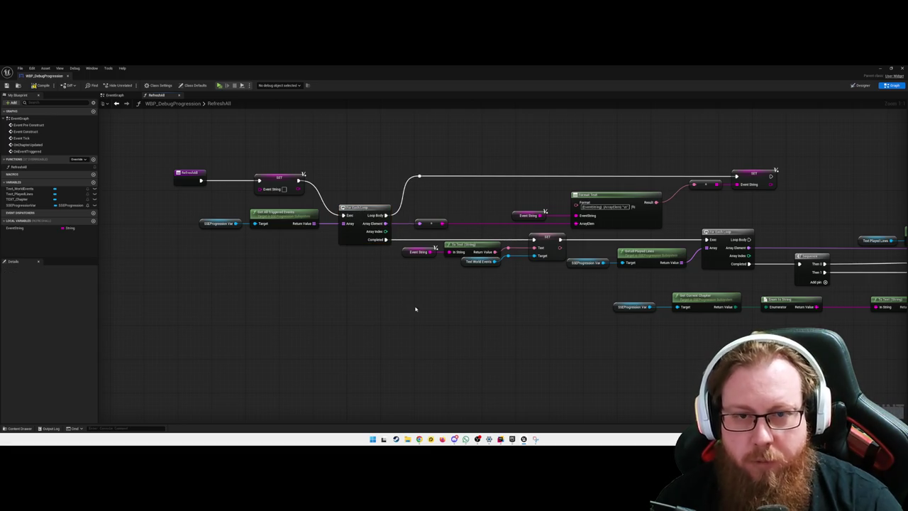
drag(341, 319, 373, 326)
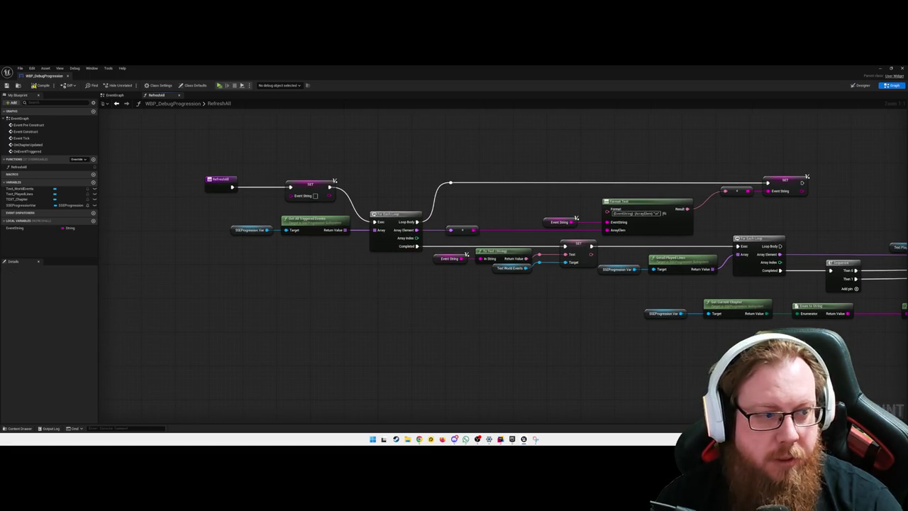
drag(403, 299, 351, 306)
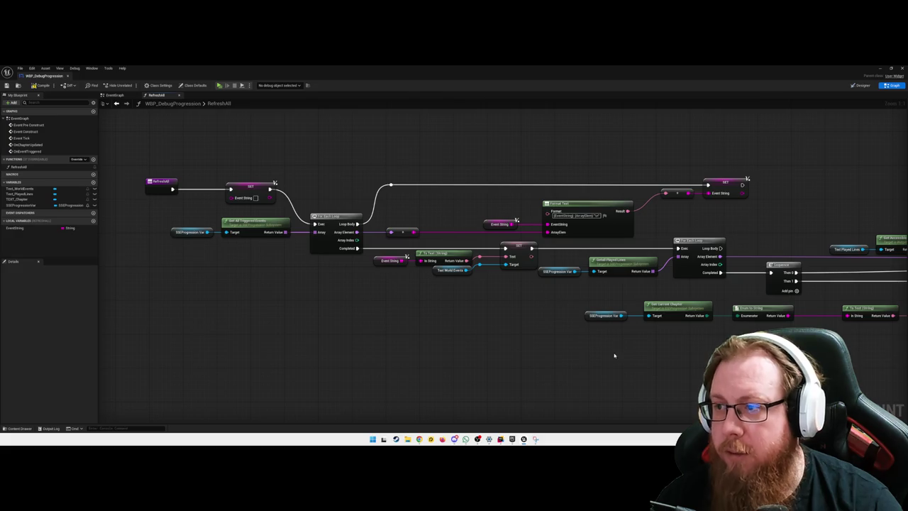
mouse_move(614, 355)
mouse_down()
mouse_move(608, 364)
mouse_move(580, 365)
mouse_up()
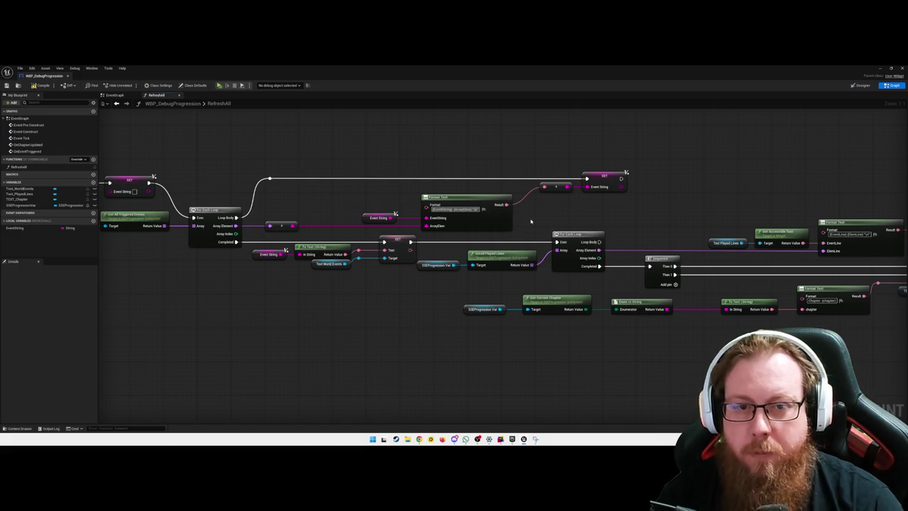
key(BackSpace)
key(Return)
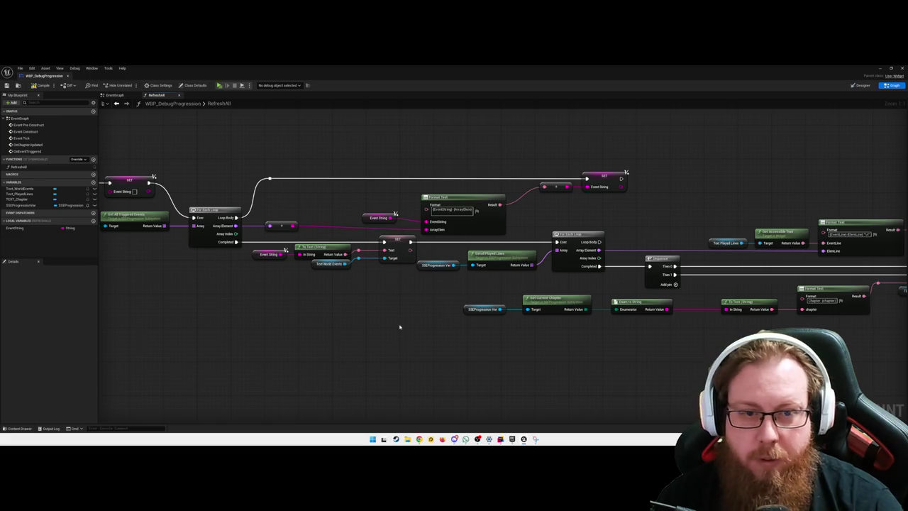
Drop the EventString variable onto the graph as a new SET node.
drag(395, 331, 388, 329)
mouse_move(14, 228)
mouse_down()
mouse_move(315, 324)
mouse_move(383, 325)
mouse_move(359, 323)
mouse_up()
mouse_move(428, 348)
mouse_down()
mouse_move(458, 357)
mouse_move(346, 358)
mouse_up()
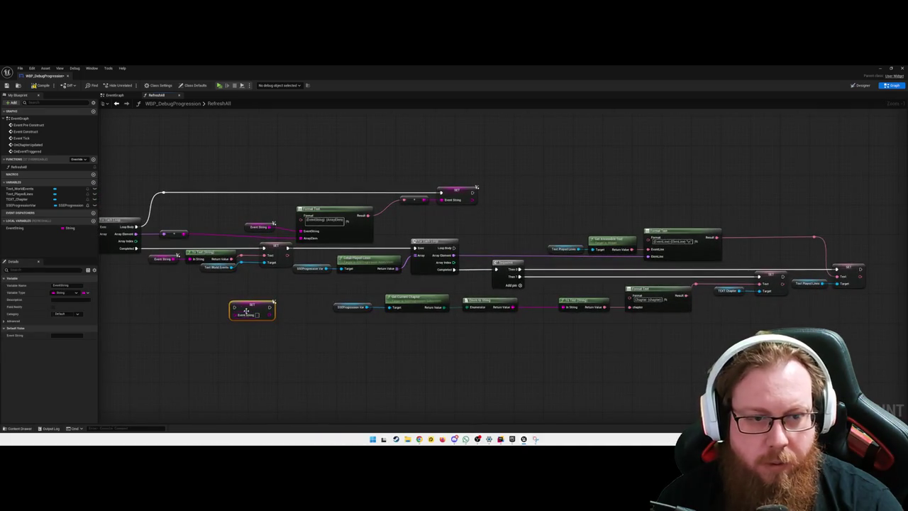
Move SET Event String beside Format Text and straighten all Format Text pin connections.
mouse_move(244, 310)
mouse_down()
mouse_move(318, 249)
mouse_move(305, 249)
mouse_move(432, 255)
mouse_move(415, 248)
mouse_up()
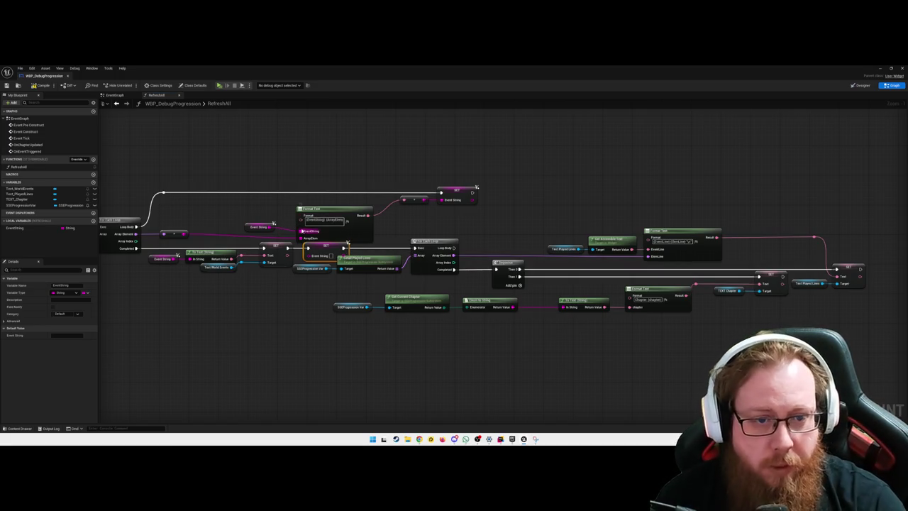
right_click(302, 237)
mouse_move(328, 265)
click(368, 269)
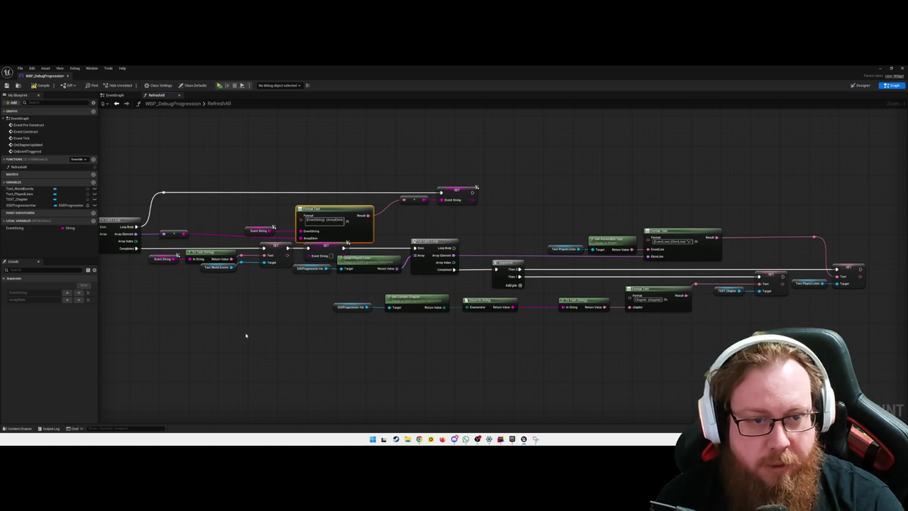
drag(245, 337, 364, 349)
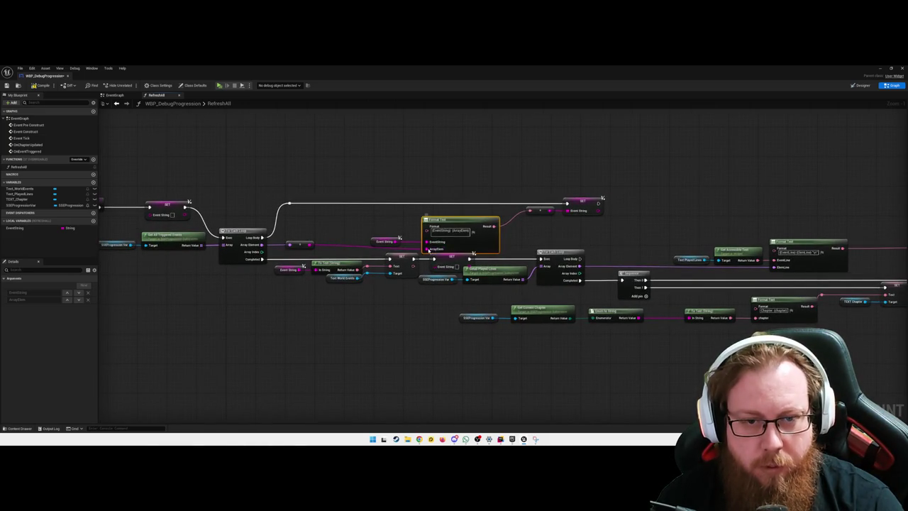
right_click(427, 249)
mouse_move(454, 283)
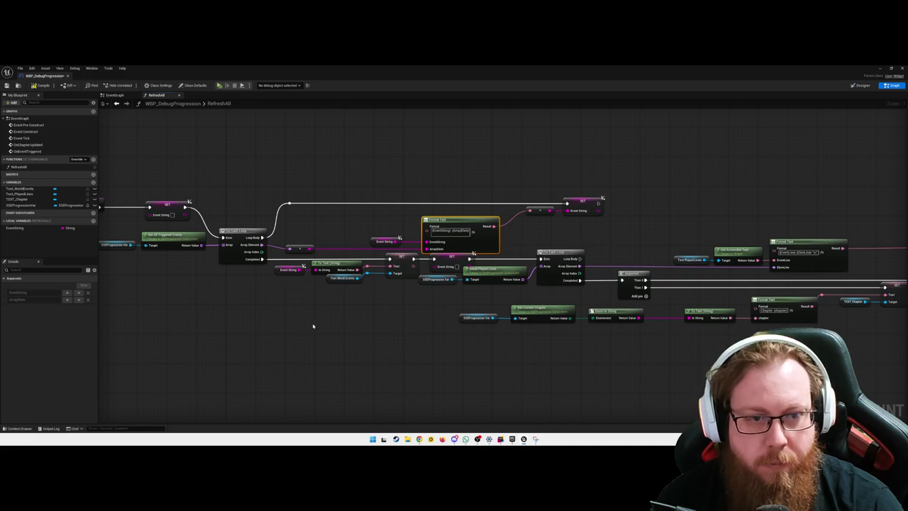
right_click(226, 246)
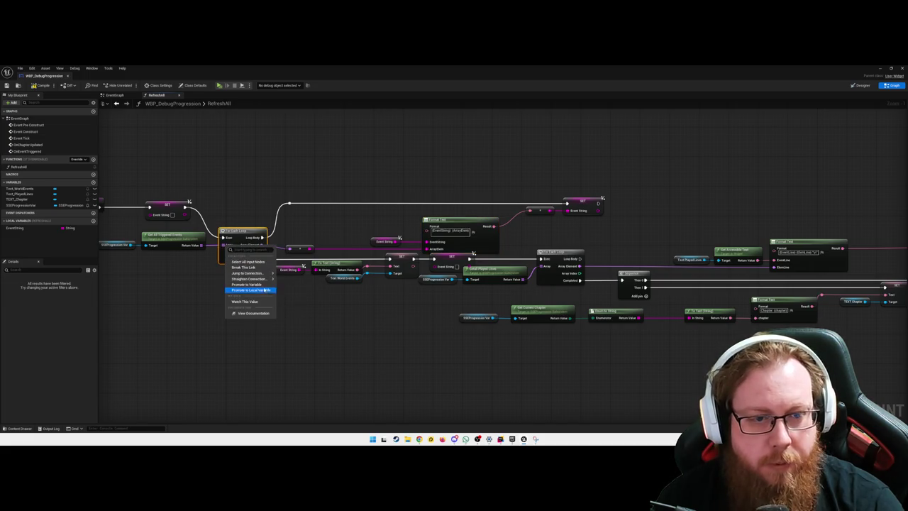
click(215, 300)
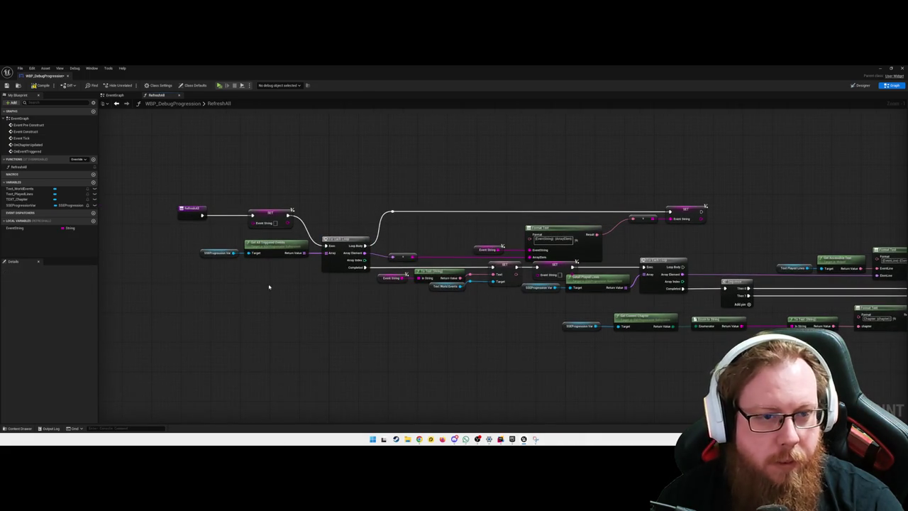
mouse_move(466, 352)
mouse_down()
mouse_move(369, 348)
mouse_move(286, 361)
mouse_move(303, 359)
mouse_move(235, 347)
mouse_up()
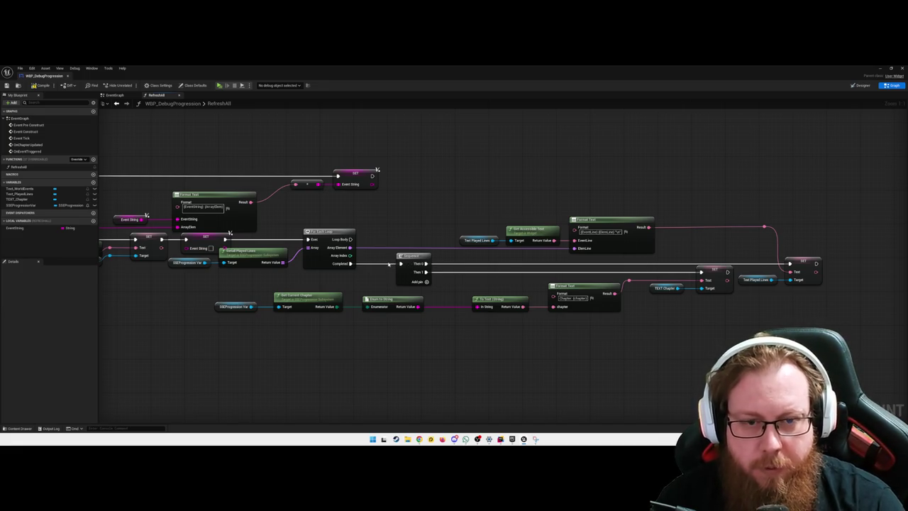
Delete the Sequence node plus the Text Played Lines and Set Accessible Text nodes.
mouse_move(399, 263)
mouse_down()
mouse_move(391, 267)
mouse_move(464, 266)
mouse_up()
alt+click(459, 274)
click(416, 256)
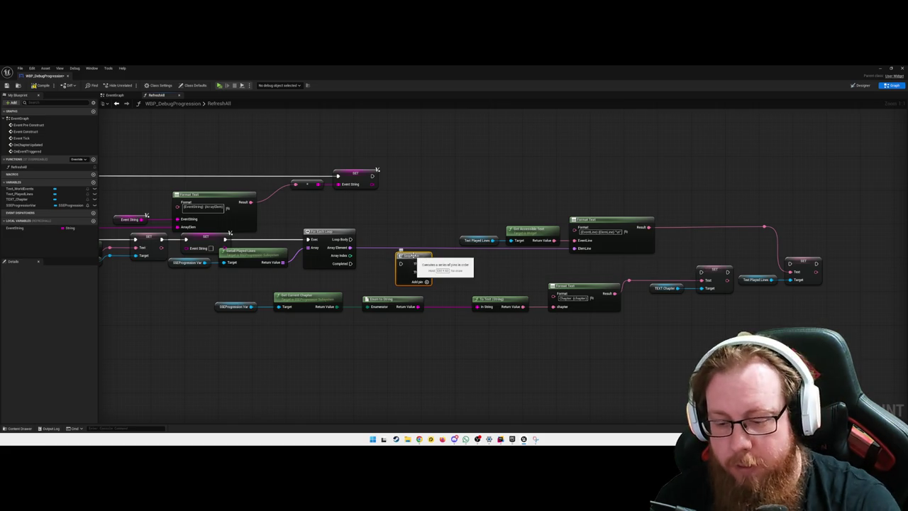
key(Delete)
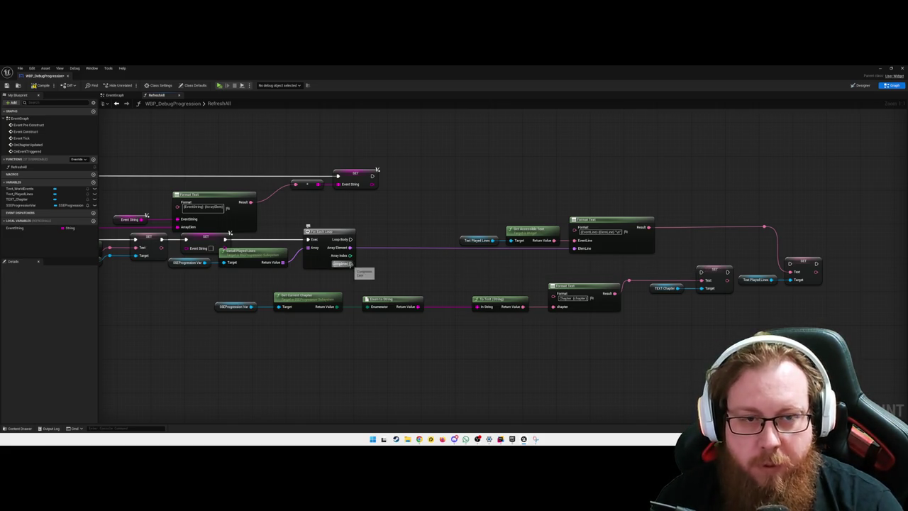
mouse_move(355, 264)
mouse_down()
mouse_move(575, 269)
mouse_move(552, 274)
mouse_up()
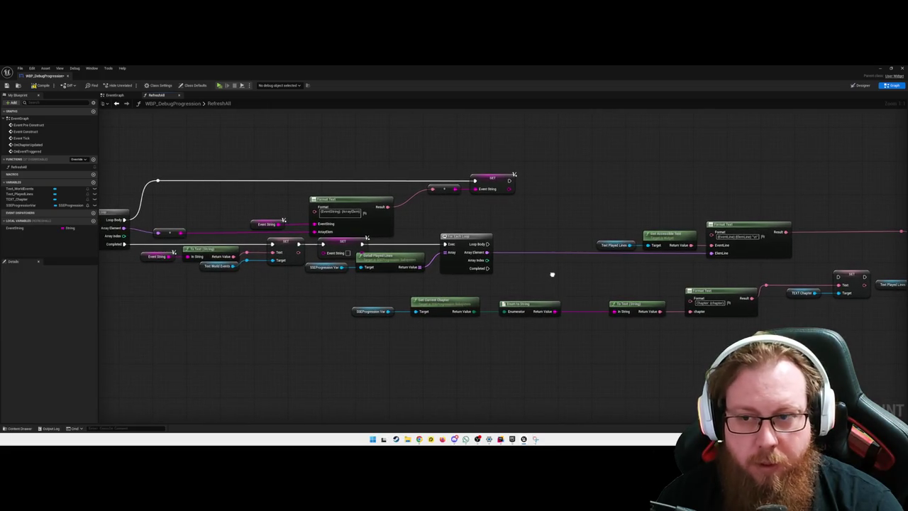
drag(638, 242, 647, 246)
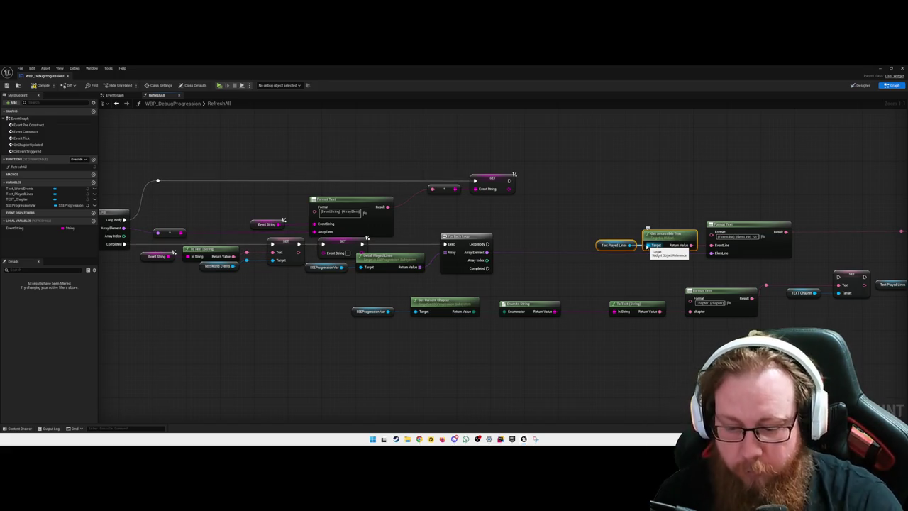
key(Delete)
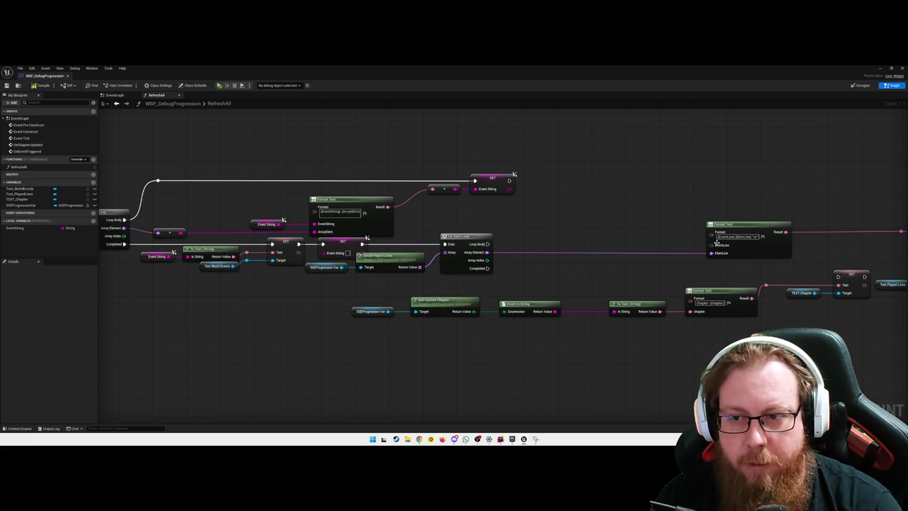
Paste the EventString/ArrayElem format into the right Format Text and wire Array Element to ArrayElem.
click(339, 211)
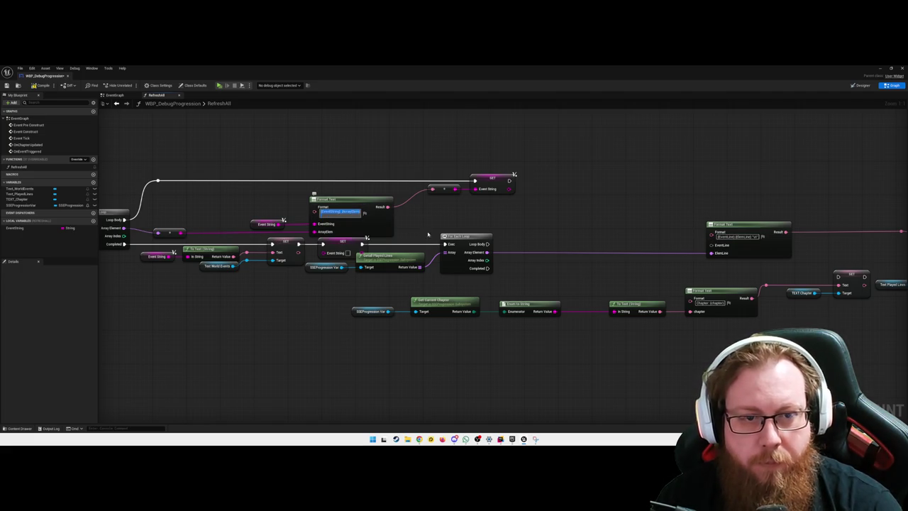
key(ctrl+c)
click(735, 237)
key(ctrl+v)
key(Return)
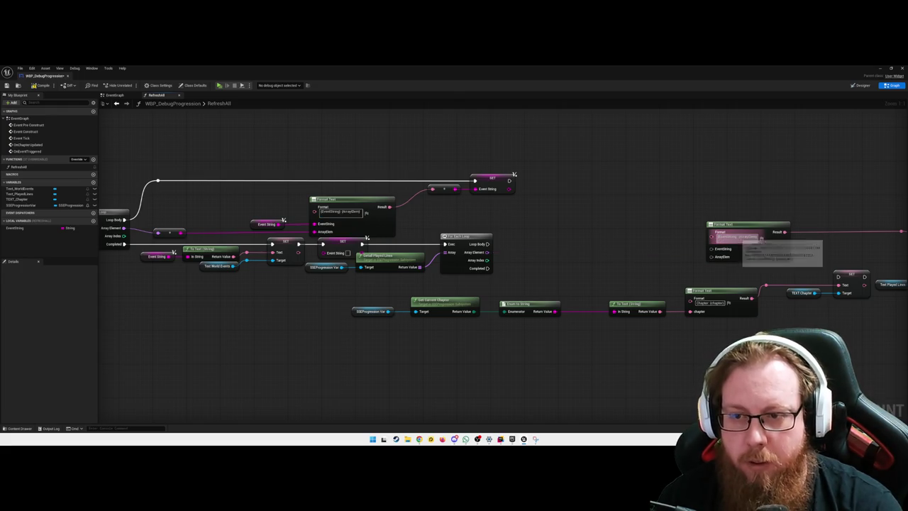
drag(487, 252, 711, 256)
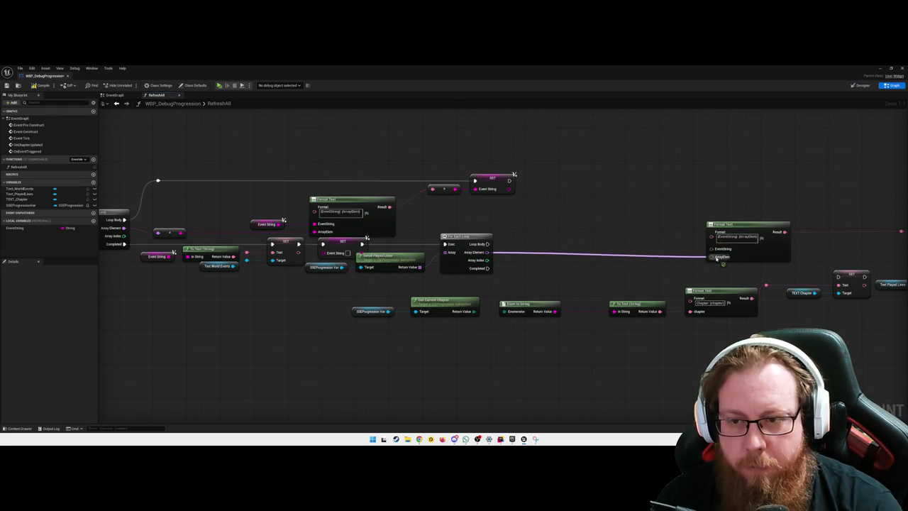
Wire the first loop's Array Element into the upper Format Text's ArrayElem and straighten it.
drag(187, 327, 291, 327)
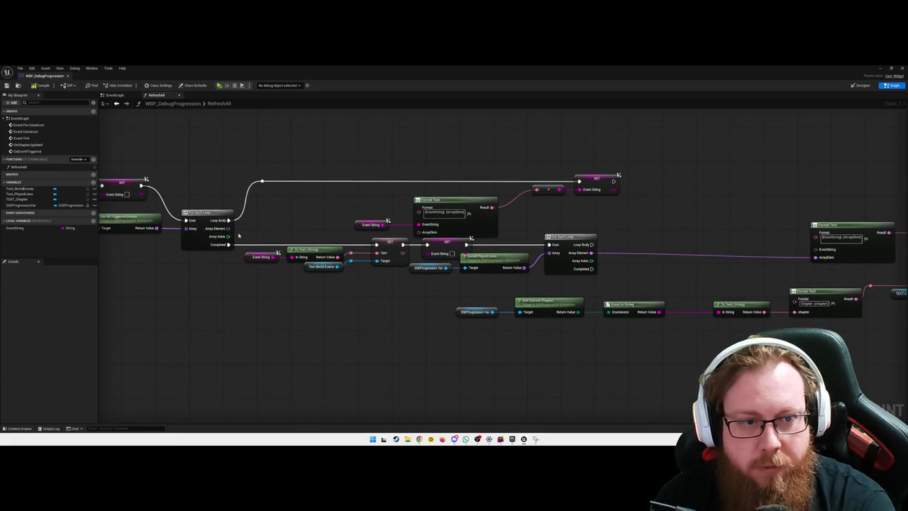
drag(228, 228, 422, 235)
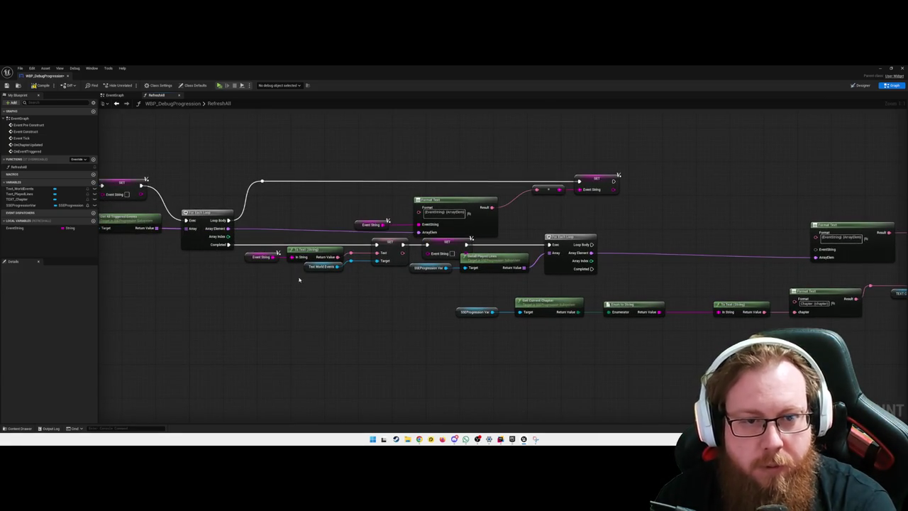
drag(381, 300, 358, 278)
double_click(241, 230)
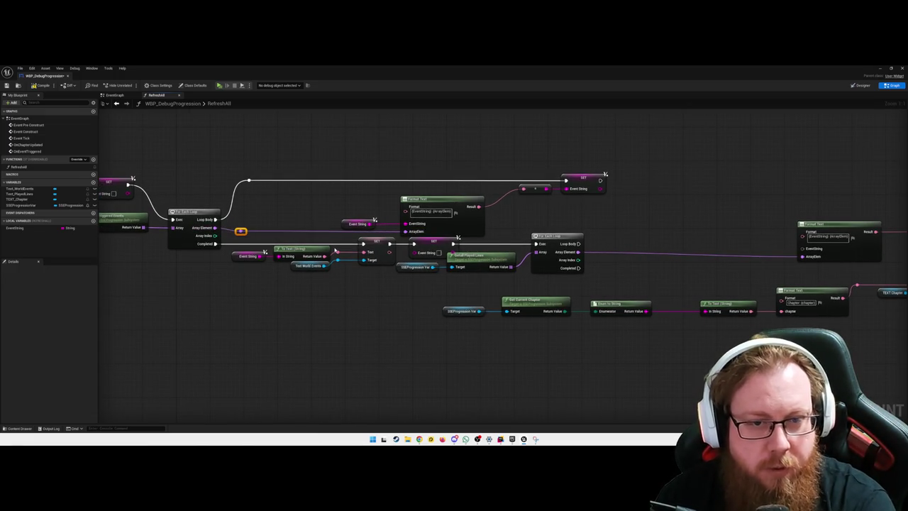
right_click(408, 227)
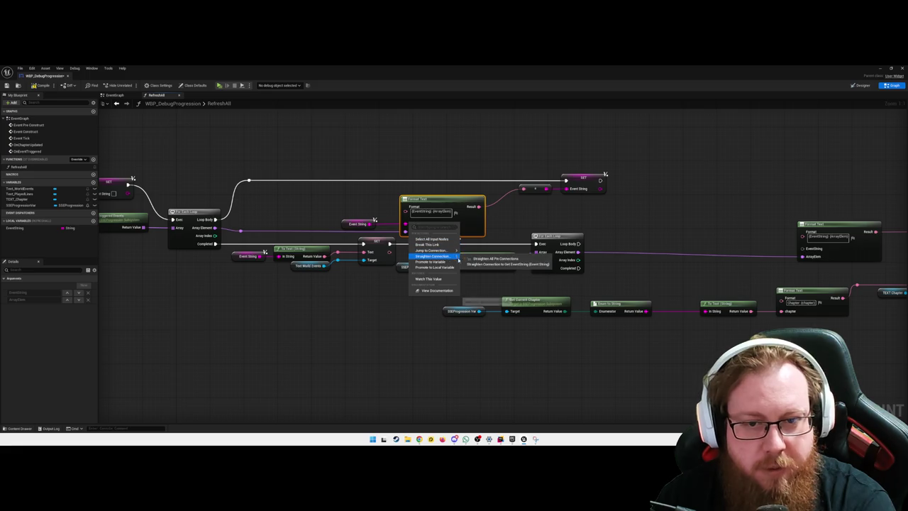
click(417, 301)
drag(417, 301, 211, 303)
click(489, 222)
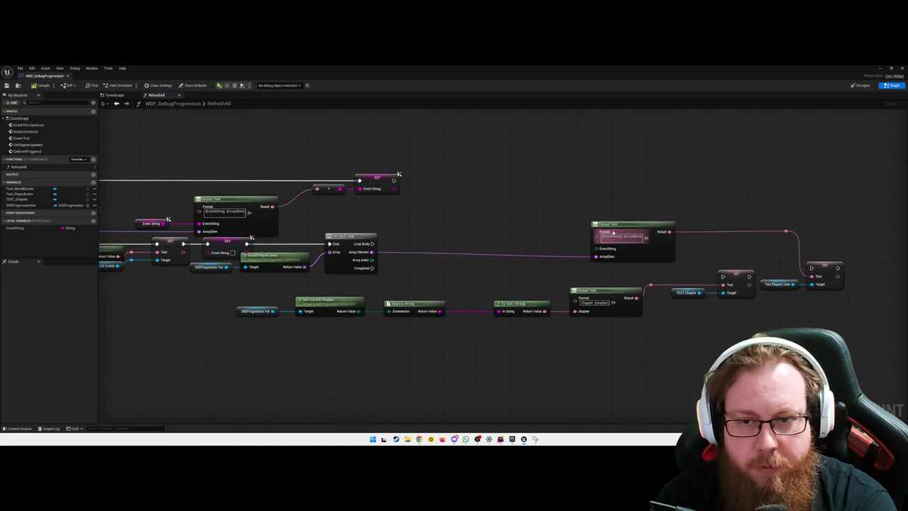
drag(619, 226, 619, 220)
click(462, 227)
mouse_move(361, 204)
mouse_down()
mouse_move(369, 197)
mouse_move(251, 221)
mouse_up()
Copy Event String to the right Format Text's EventString pin and delete the Text reroute knot.
click(207, 228)
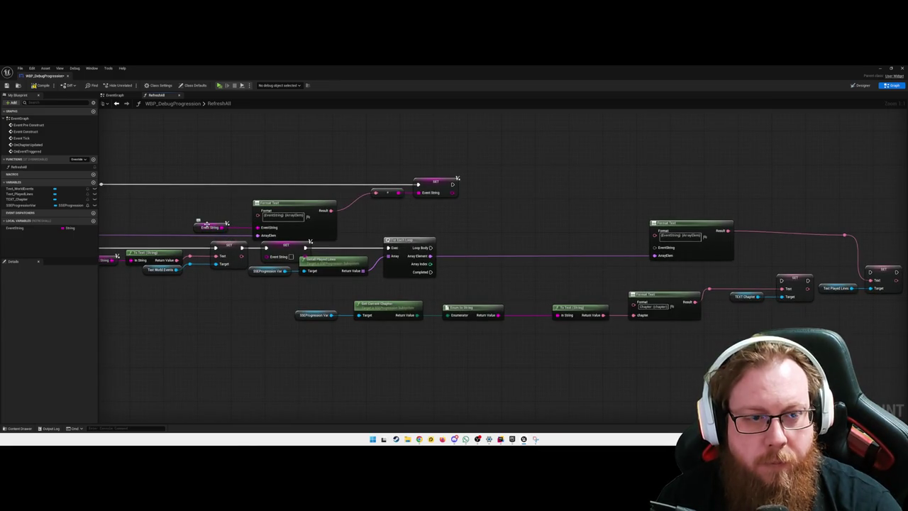
mouse_move(251, 228)
mouse_down()
mouse_move(470, 234)
mouse_move(474, 253)
mouse_move(654, 247)
mouse_up()
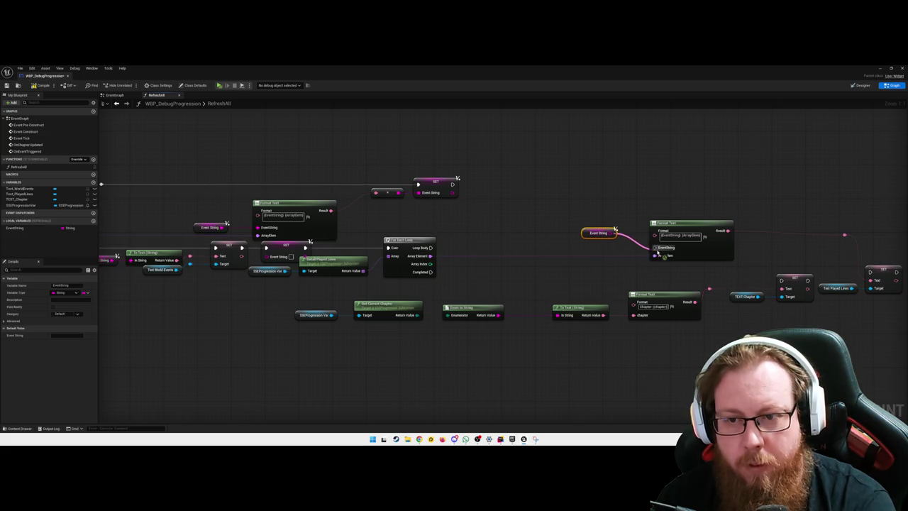
right_click(667, 250)
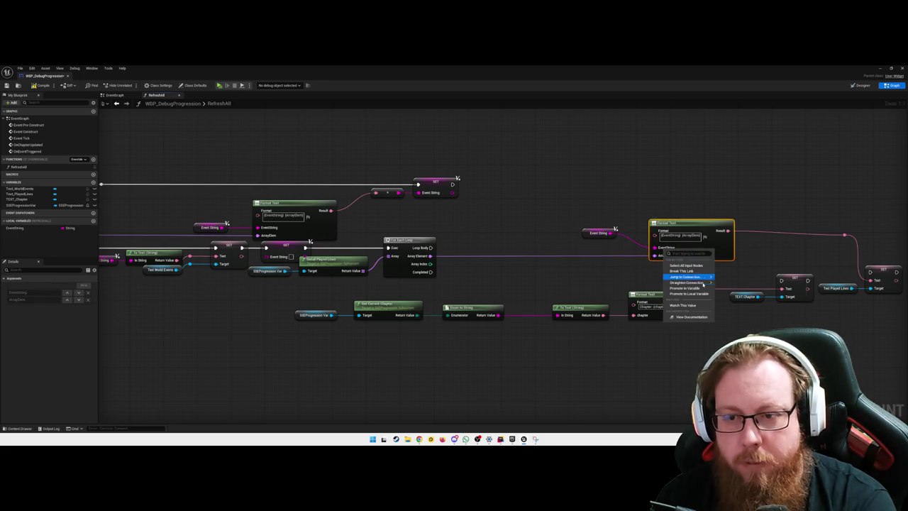
click(709, 284)
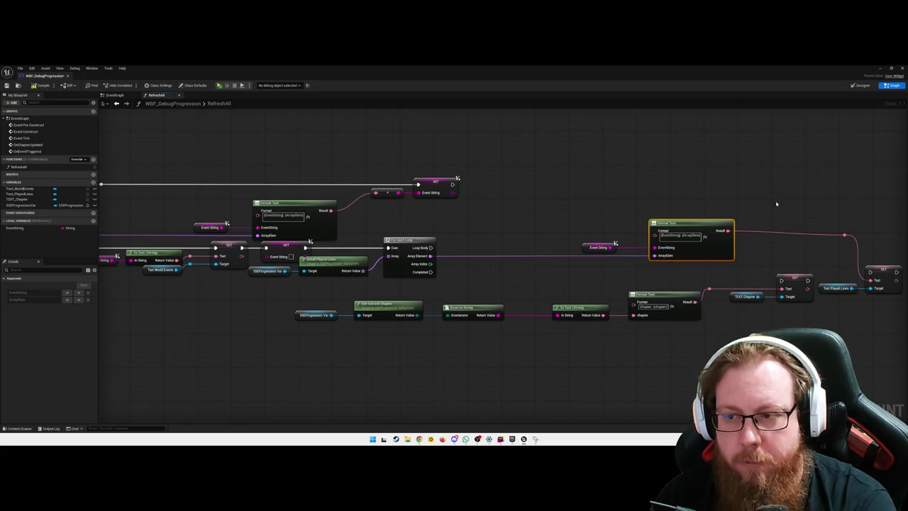
click(826, 273)
click(795, 229)
key(Delete)
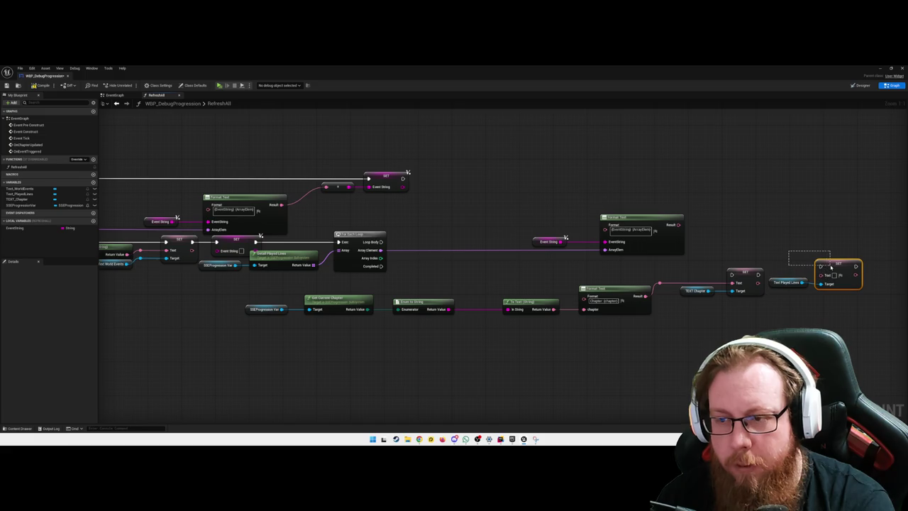
Add Set Event String off the Loop Body and feed it the Format Text Result.
mouse_move(528, 213)
mouse_down()
mouse_move(632, 263)
mouse_move(457, 273)
mouse_up()
click(459, 274)
drag(406, 245, 505, 198)
text(set event string)
key(Return)
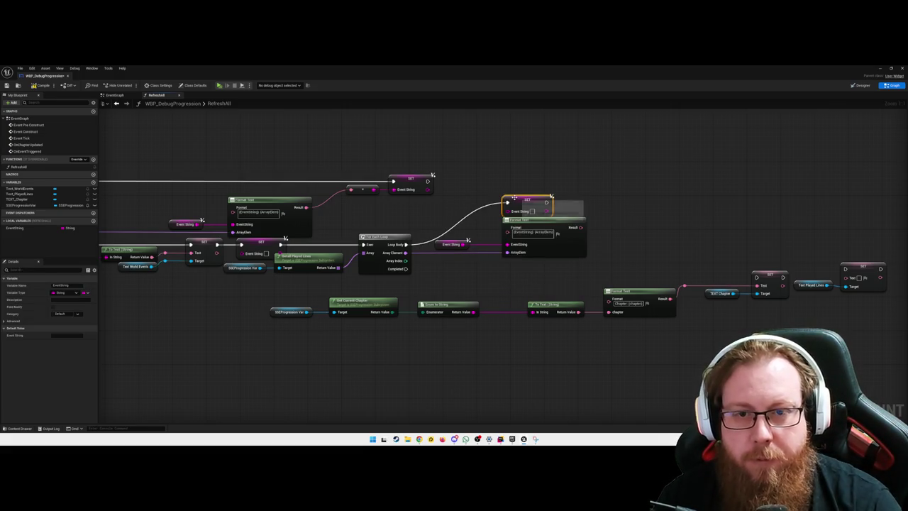
drag(518, 201, 613, 191)
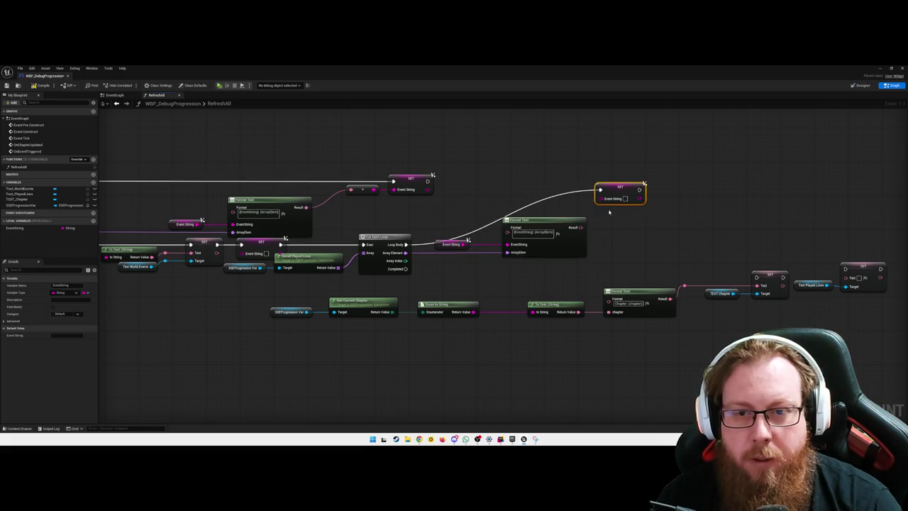
drag(580, 227, 600, 198)
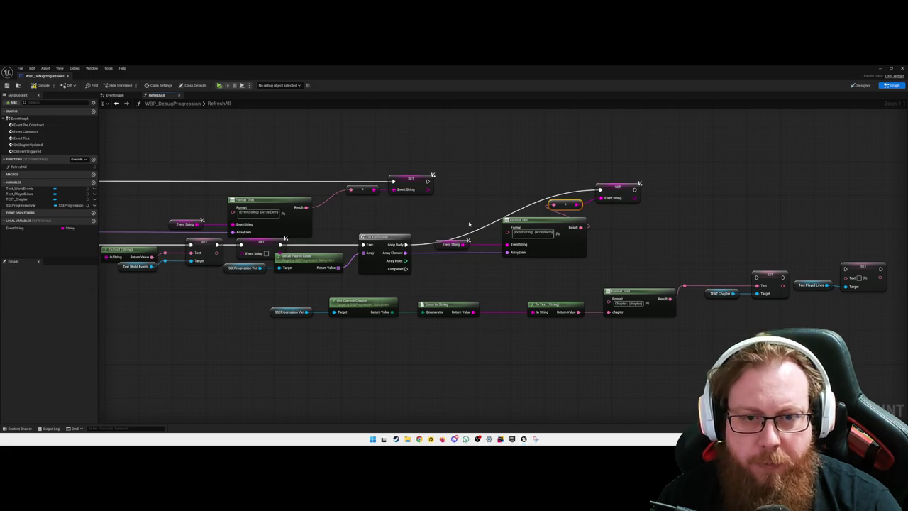
Tidy the exec wire into SET Event String with two reroute points.
double_click(422, 240)
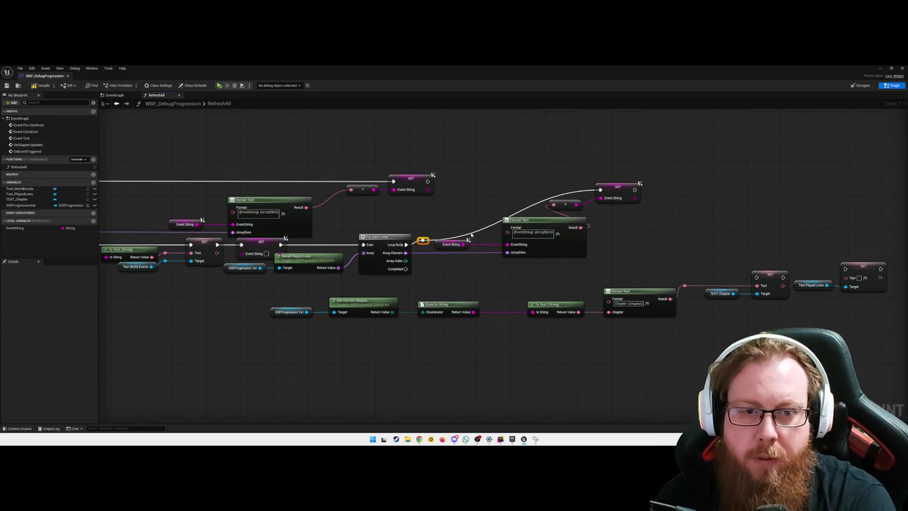
drag(474, 232, 487, 220)
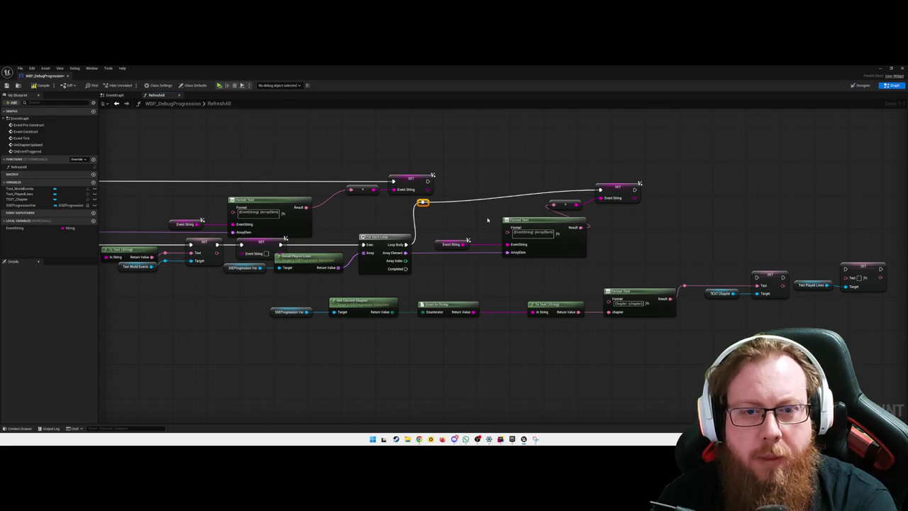
double_click(543, 191)
drag(542, 192, 523, 203)
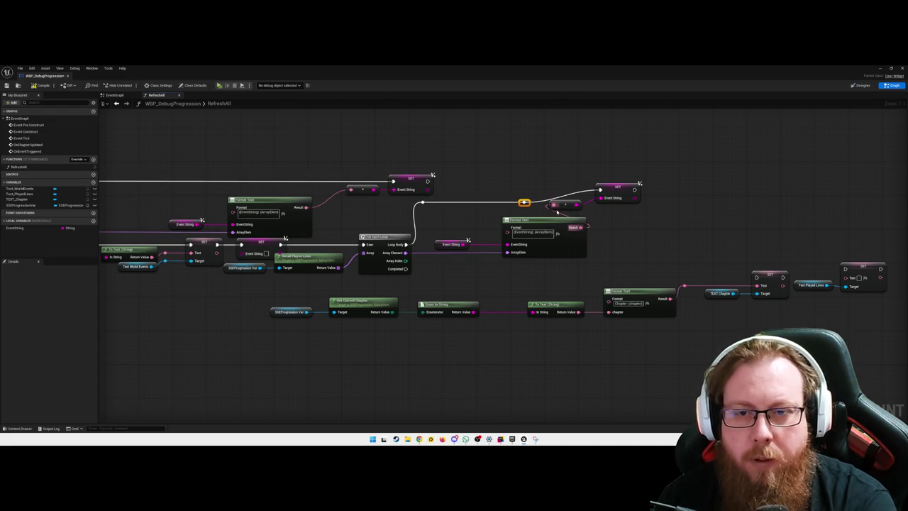
click(578, 196)
mouse_move(502, 177)
mouse_down()
mouse_move(587, 212)
mouse_move(551, 213)
mouse_move(578, 220)
mouse_move(576, 232)
mouse_up()
click(574, 225)
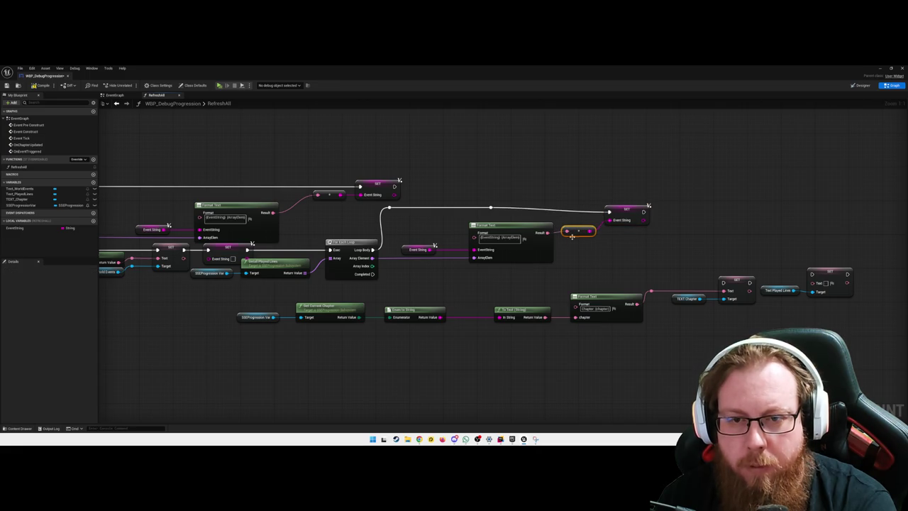
Straighten the Result wire and move the Text Played Lines setter under the loop.
right_click(548, 233)
click(592, 257)
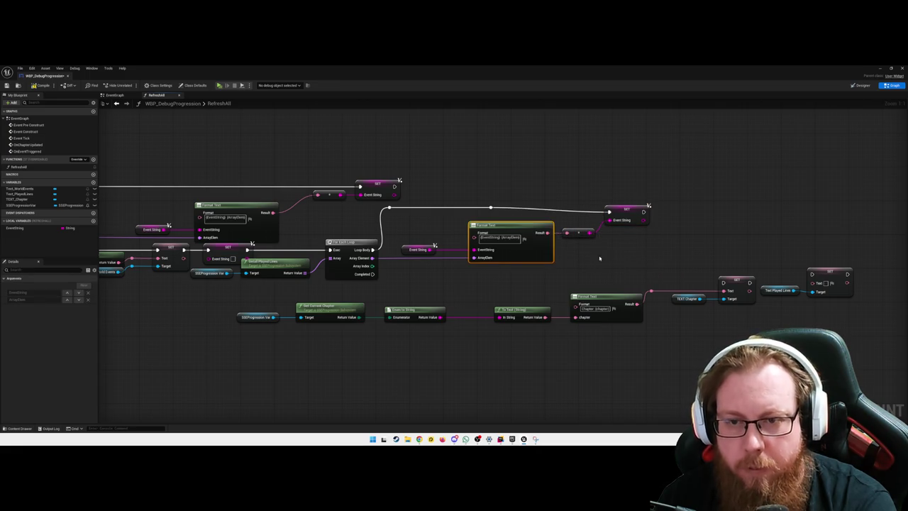
click(626, 209)
mouse_move(609, 207)
mouse_down()
mouse_move(385, 206)
mouse_move(609, 207)
mouse_up()
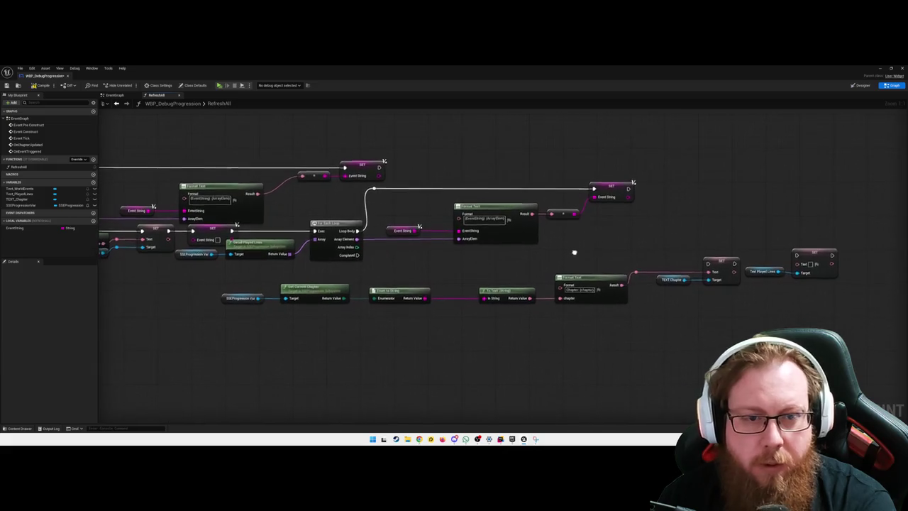
click(813, 253)
ctrl+click(763, 271)
drag(812, 258, 537, 260)
mouse_move(741, 303)
mouse_down()
mouse_move(531, 288)
mouse_move(625, 276)
mouse_move(611, 257)
mouse_move(615, 265)
mouse_up()
mouse_move(537, 318)
mouse_down()
mouse_move(444, 286)
mouse_move(220, 281)
mouse_up()
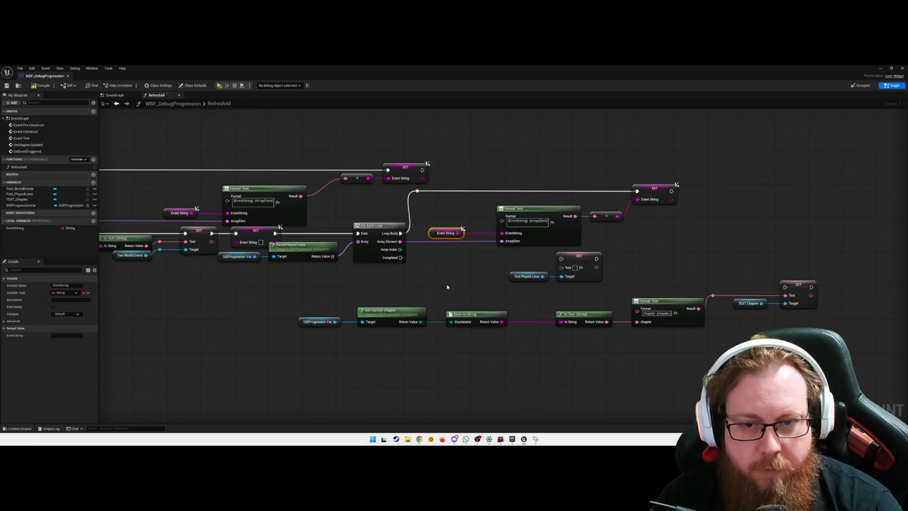
Wire loop Completed to Text Played Lines and feed a pasted Event String into its Text.
key(ctrl+v)
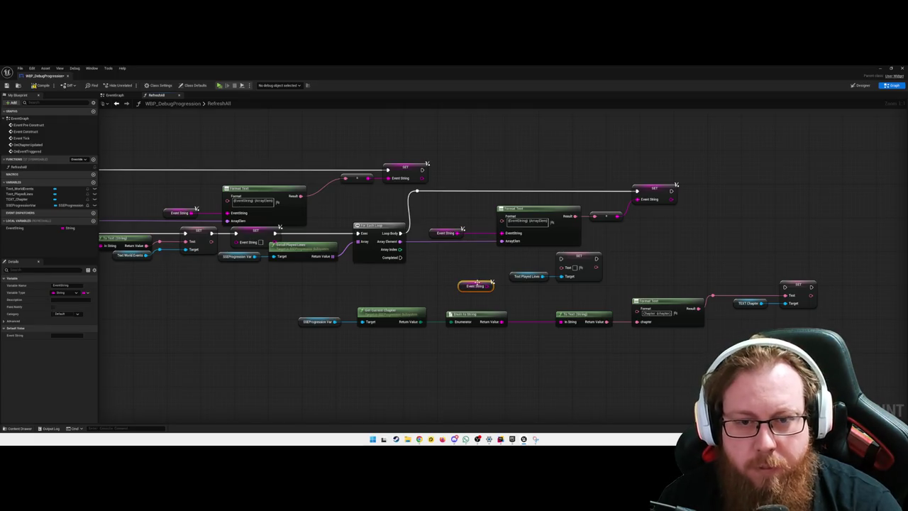
drag(476, 284, 456, 282)
drag(400, 257, 561, 258)
mouse_move(466, 277)
mouse_down()
mouse_move(567, 269)
mouse_move(482, 270)
mouse_move(490, 265)
mouse_up()
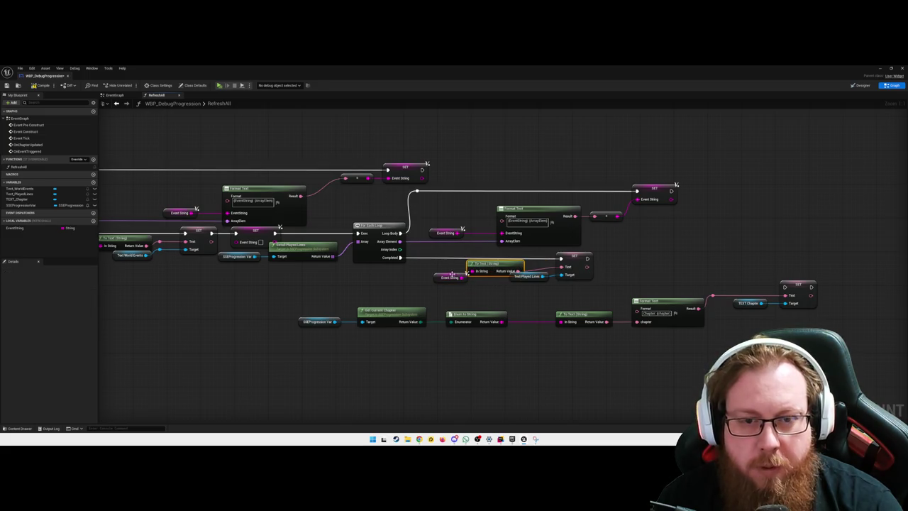
Straighten and align the Event String and To Text (String) nodes with the Text pin.
click(414, 281)
drag(437, 276, 430, 268)
right_click(473, 271)
mouse_move(524, 300)
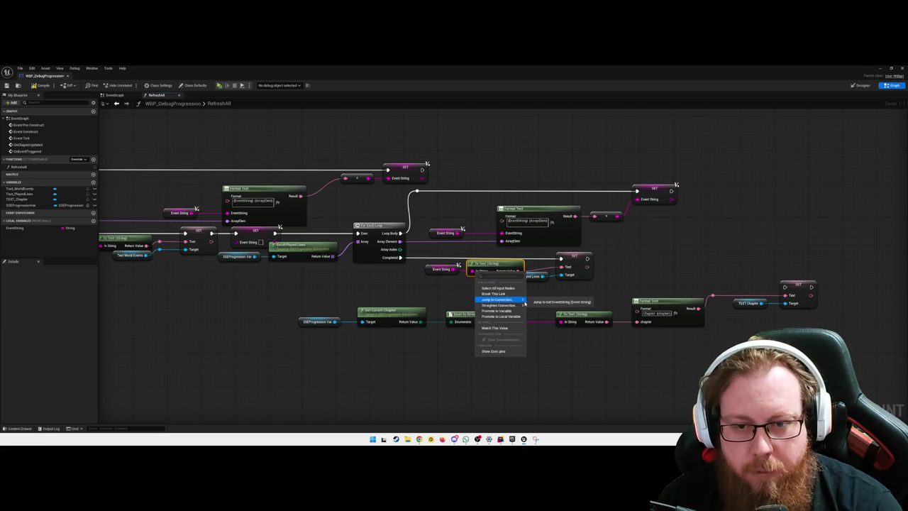
click(560, 302)
drag(581, 291, 424, 251)
key(q)
click(483, 307)
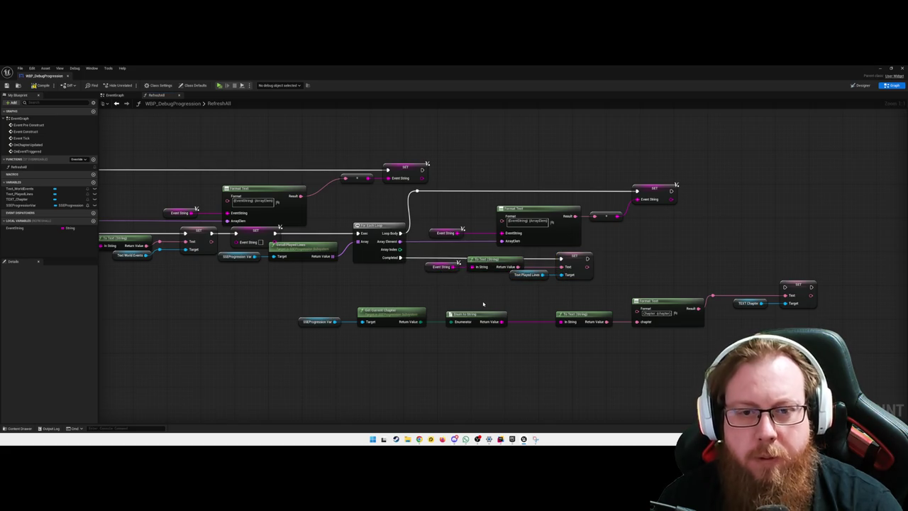
drag(410, 301, 512, 294)
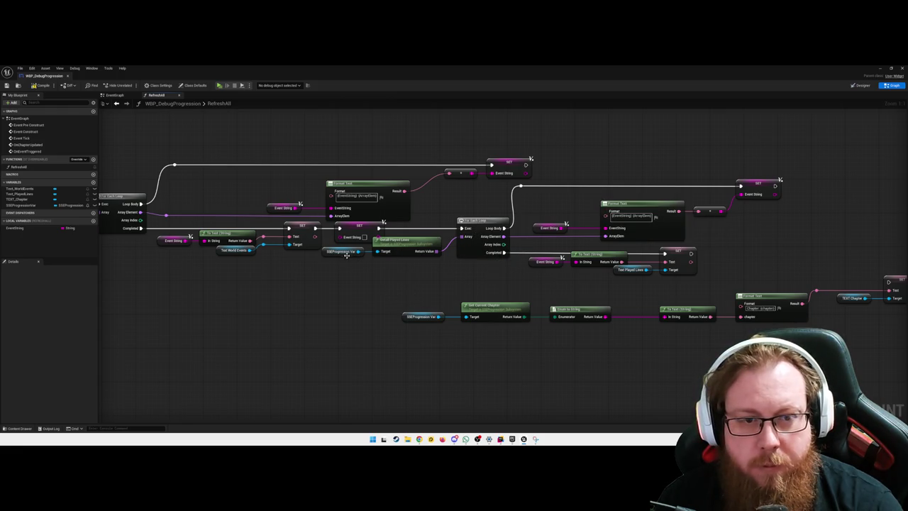
scroll(425, 279, down, 1)
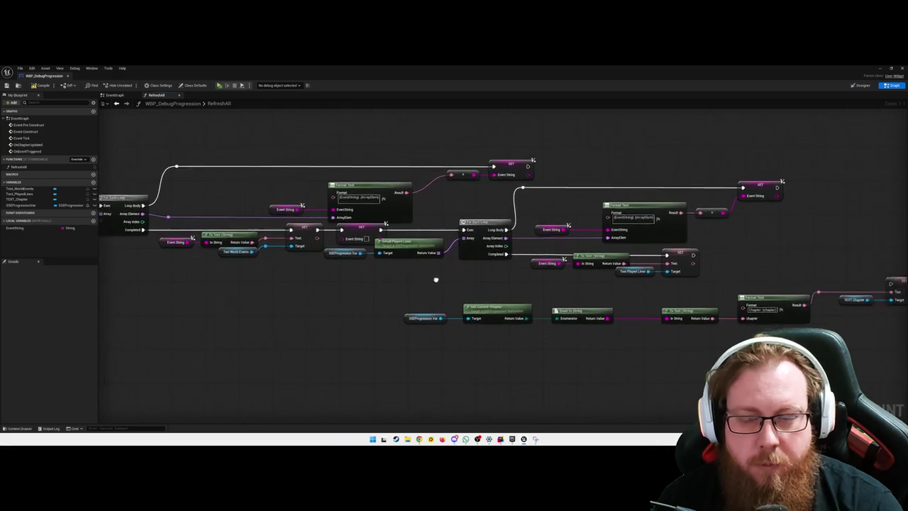
Rearrange the upper row and straighten Format Text, Event String and right SET connections.
mouse_move(693, 275)
mouse_down()
mouse_move(544, 205)
mouse_move(346, 168)
mouse_up()
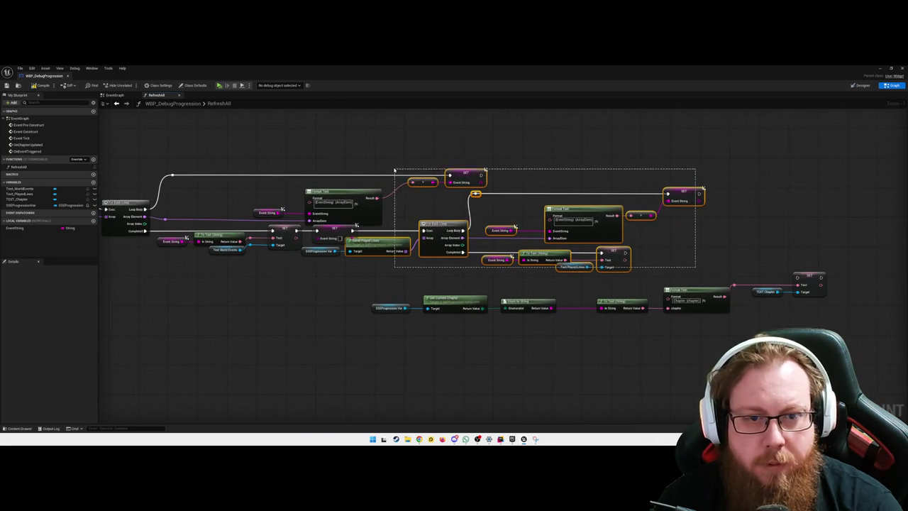
drag(321, 253, 339, 253)
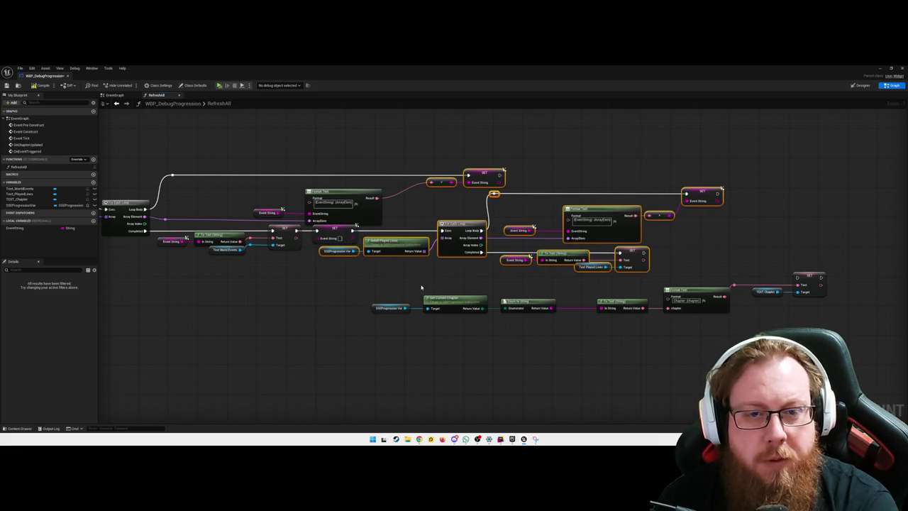
click(443, 183)
drag(445, 185, 415, 199)
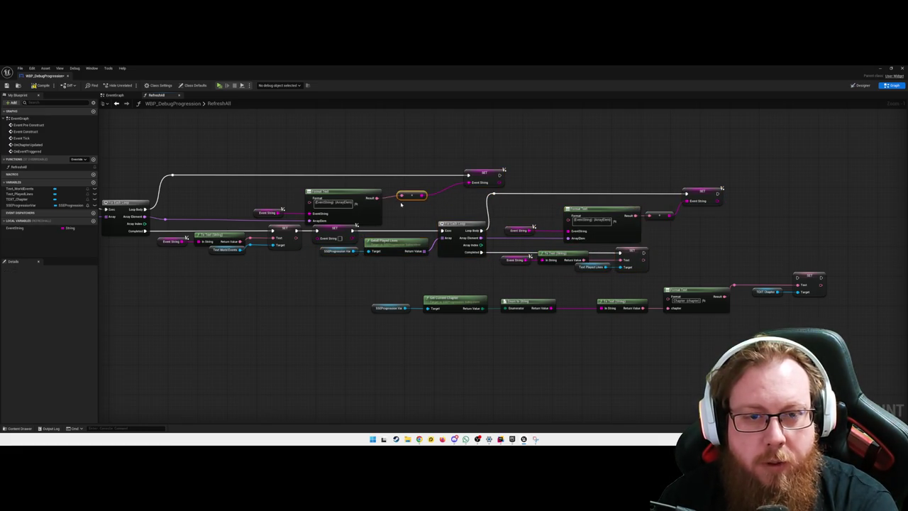
right_click(378, 199)
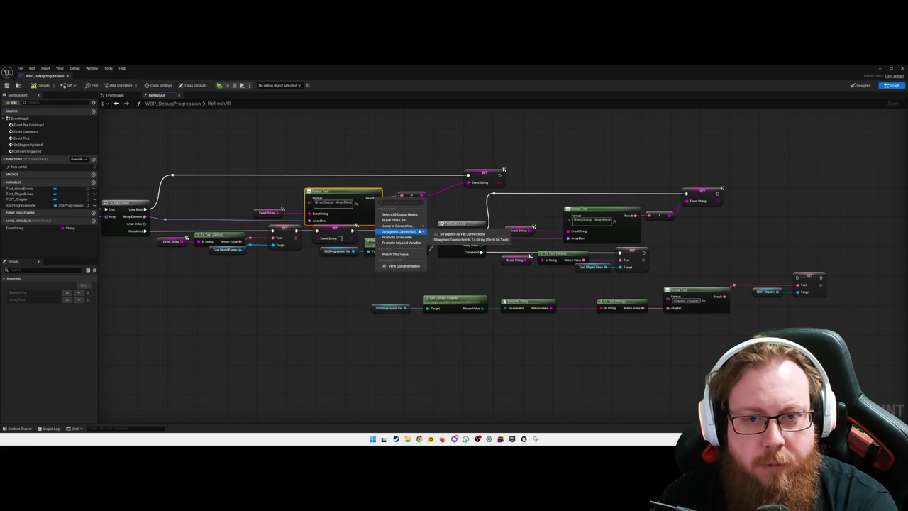
click(442, 206)
double_click(435, 195)
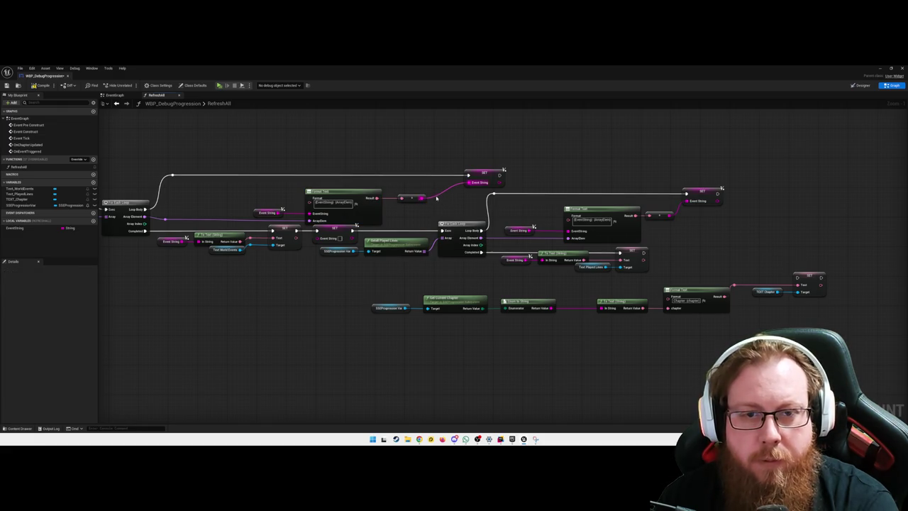
right_click(468, 185)
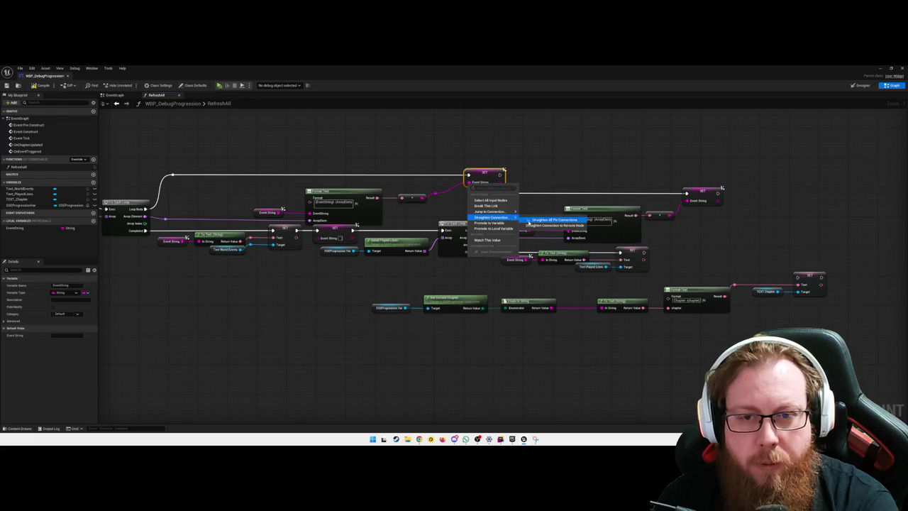
click(497, 219)
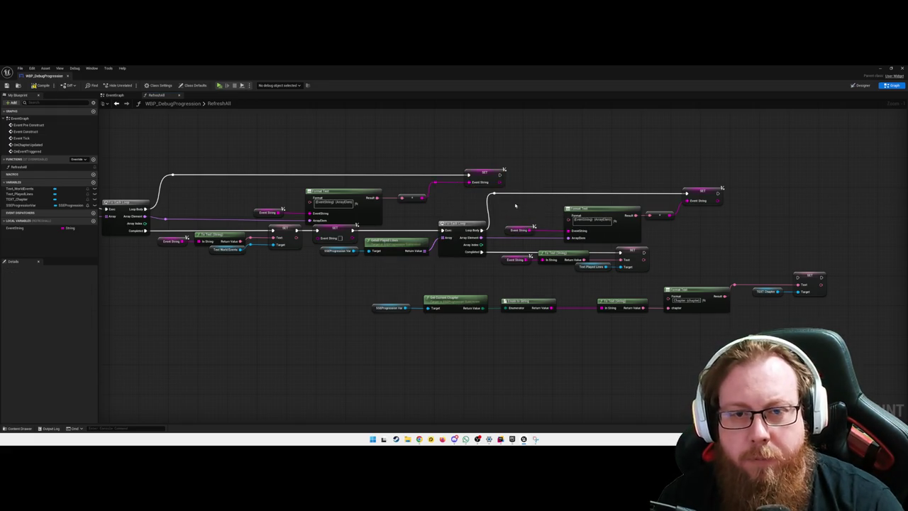
right_click(686, 192)
click(751, 224)
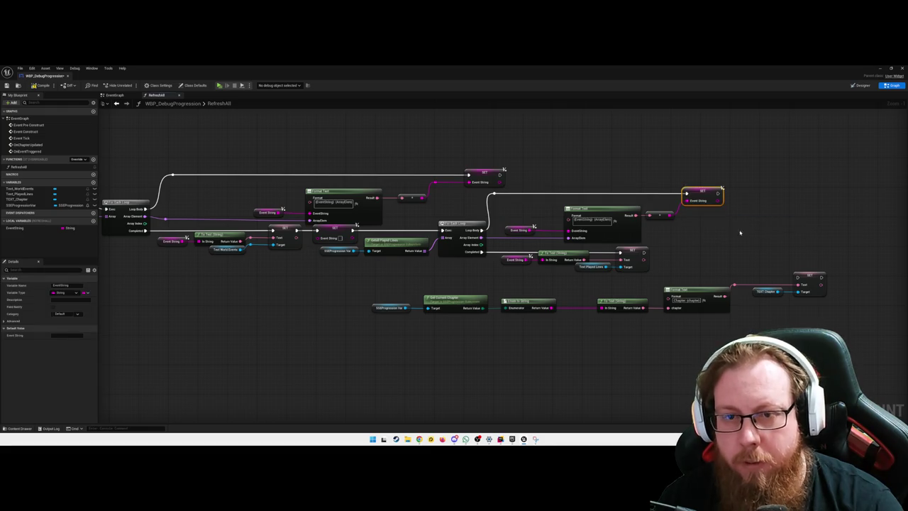
scroll(511, 278, up, 1)
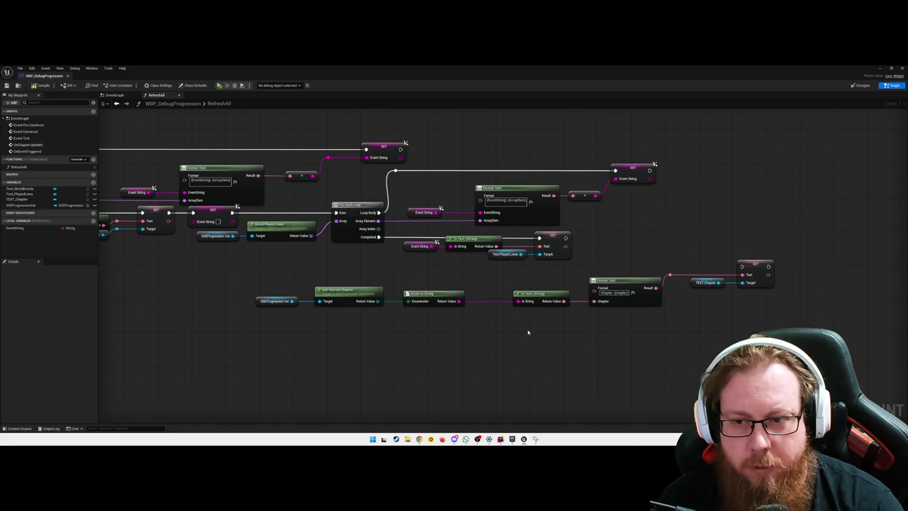
Move the four chapter-row nodes right and straighten them into line.
drag(465, 325, 255, 289)
drag(346, 298, 362, 298)
drag(475, 331, 487, 331)
drag(411, 325, 334, 312)
key(q)
drag(371, 283, 547, 341)
key(q)
click(584, 341)
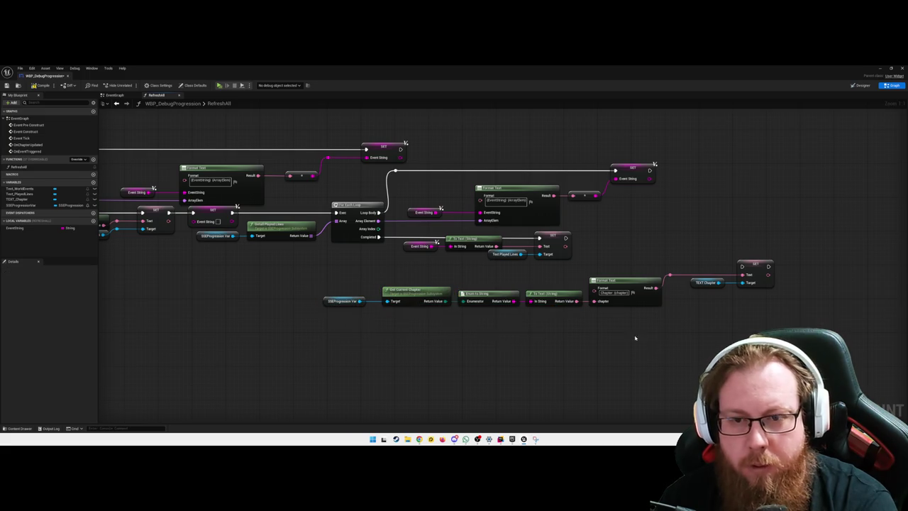
drag(641, 338, 716, 286)
Chain the upper setter's exec into the TEXT Chapter setter and align its variable.
drag(519, 240, 696, 269)
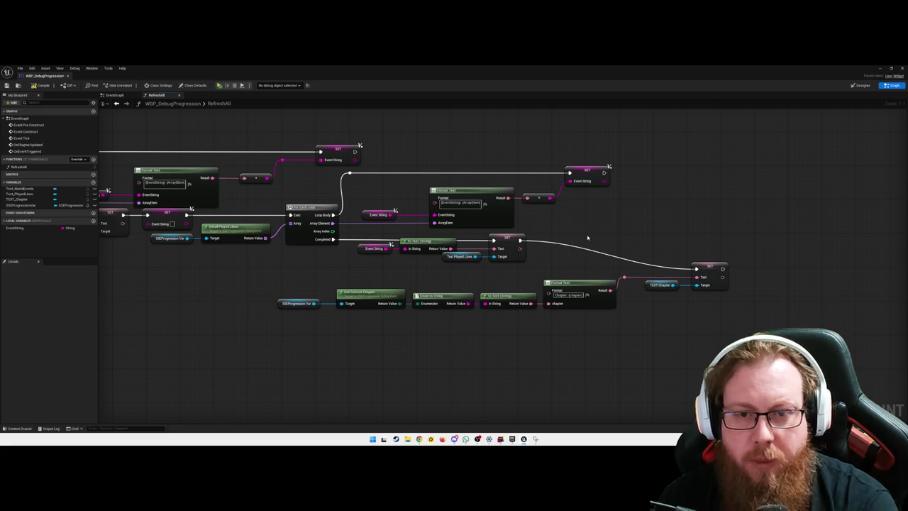
drag(712, 267, 712, 242)
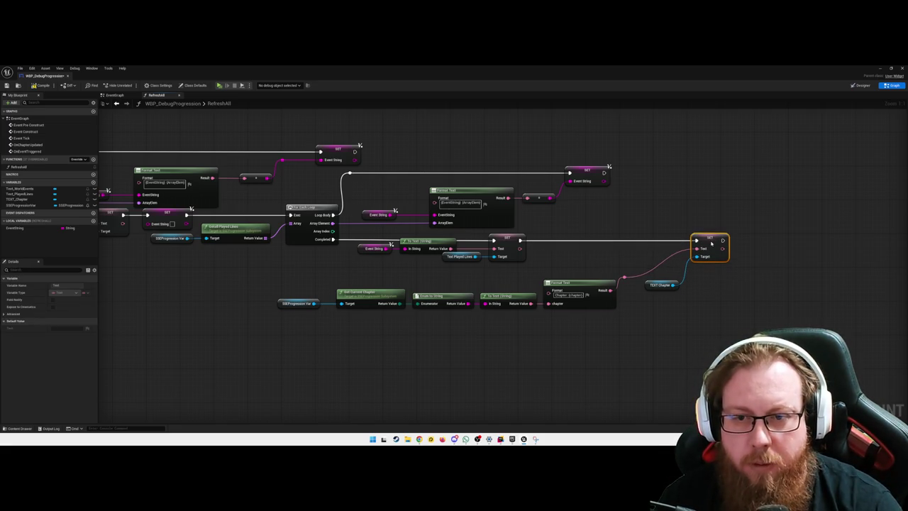
drag(702, 313, 624, 210)
key(q)
click(680, 321)
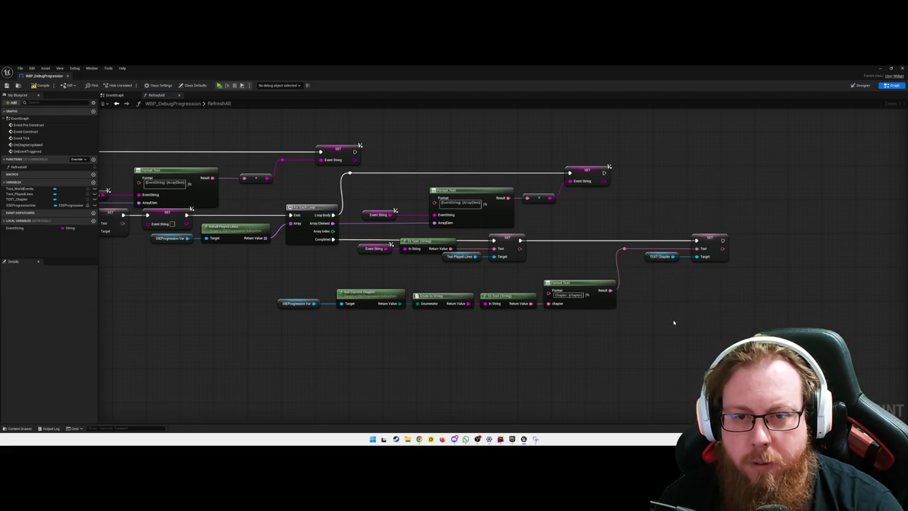
Select the chapter setter with its feeding nodes and nudge them left.
drag(710, 305, 590, 252)
mouse_move(608, 357)
mouse_down()
mouse_move(362, 293)
mouse_move(312, 296)
mouse_up()
key(Left)
key(Left)
key(Left)
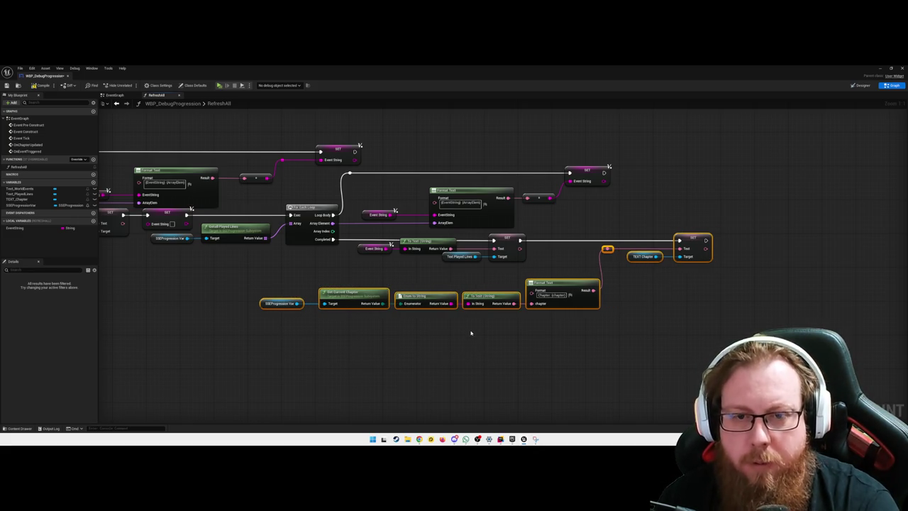
key(Left)
key(Left)
click(567, 333)
mouse_move(567, 334)
mouse_down()
mouse_move(541, 345)
mouse_move(397, 355)
mouse_move(425, 345)
mouse_move(509, 344)
mouse_up()
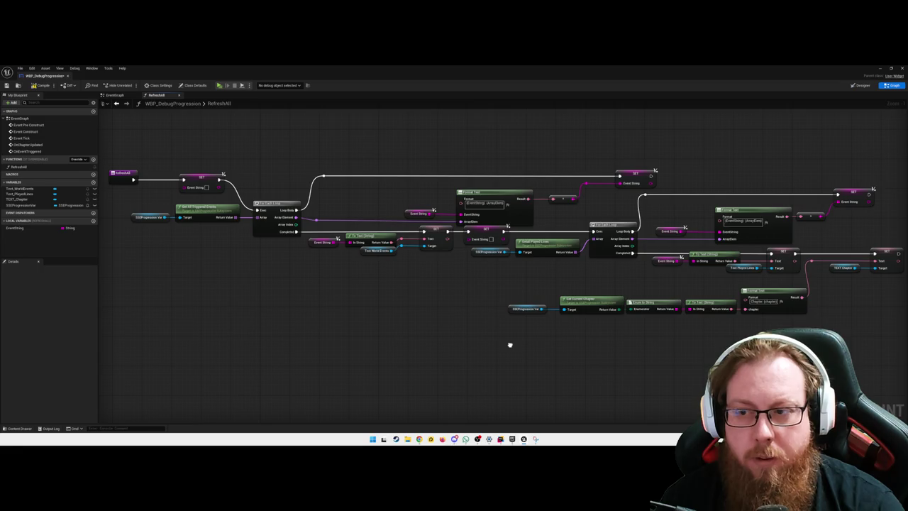
Nudge the Event String and To Text (String) nodes left into alignment.
drag(691, 281, 661, 251)
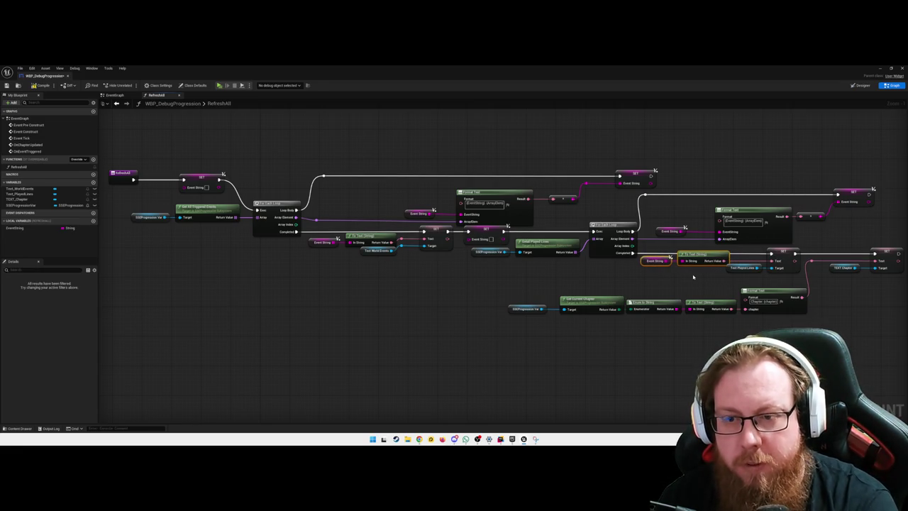
click(730, 281)
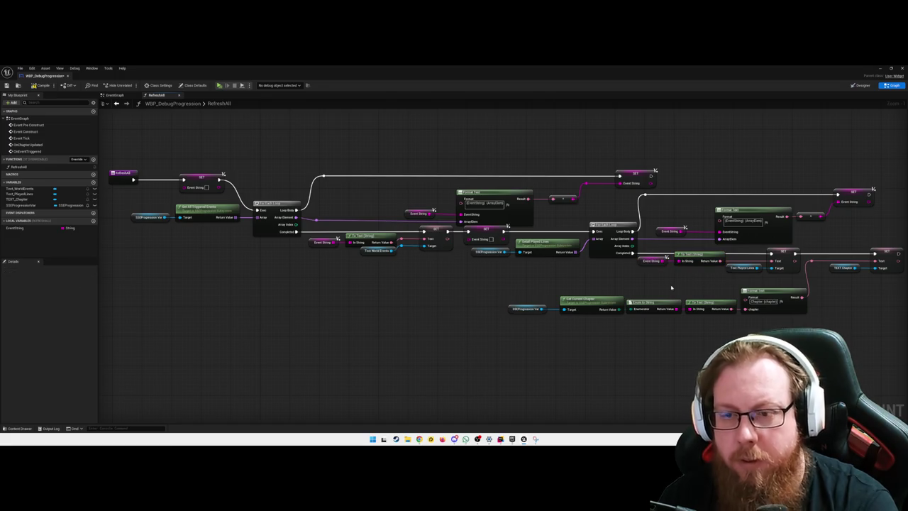
drag(671, 287, 636, 249)
key(q)
key(Left)
key(Left)
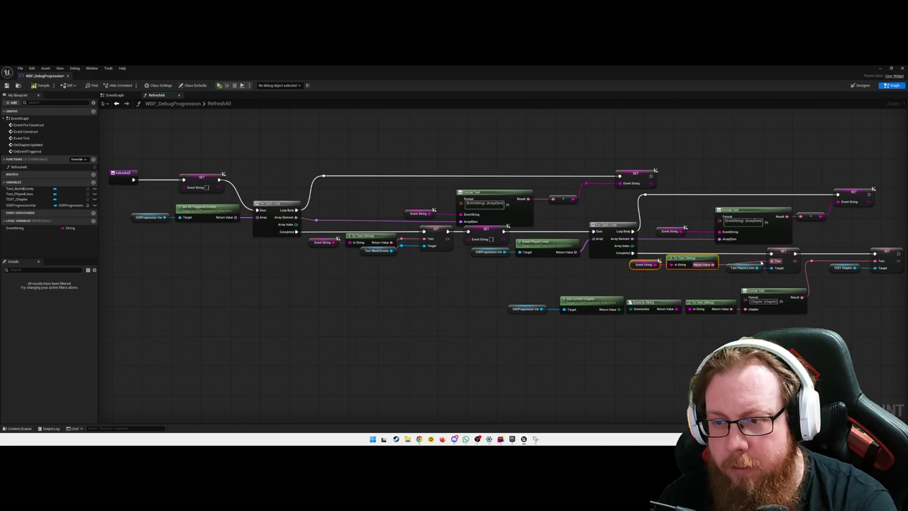
click(757, 261)
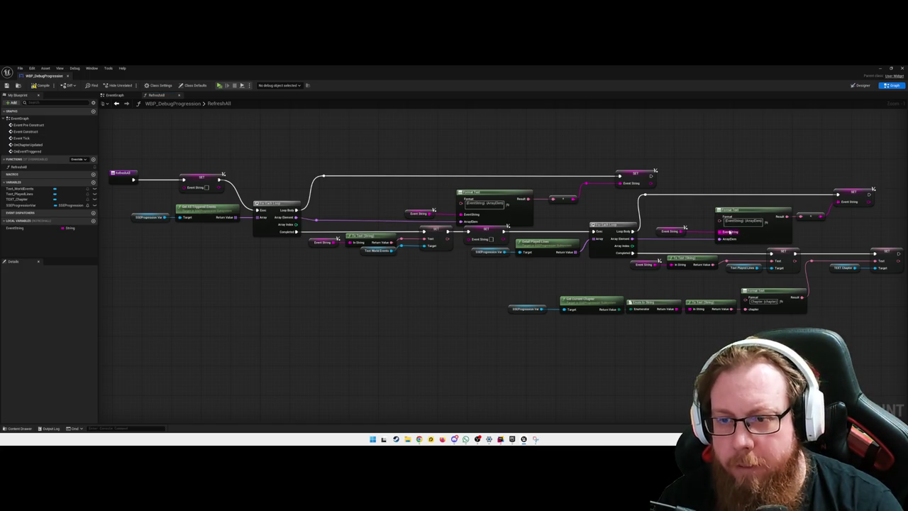
right_click(720, 233)
click(788, 268)
click(593, 287)
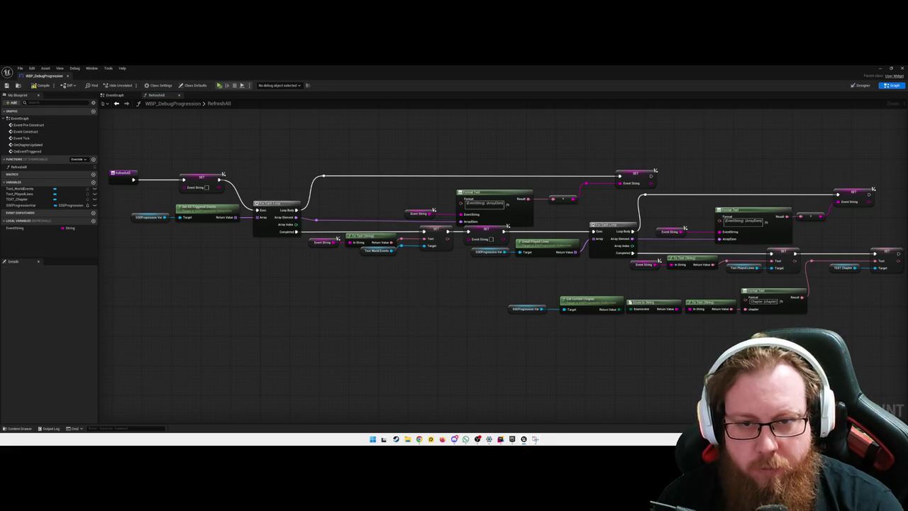
Capture a Snipping Tool screenshot of the blueprint graph.
click(370, 112)
mouse_move(101, 140)
mouse_down()
mouse_move(685, 210)
mouse_move(907, 354)
mouse_up()
click(535, 340)
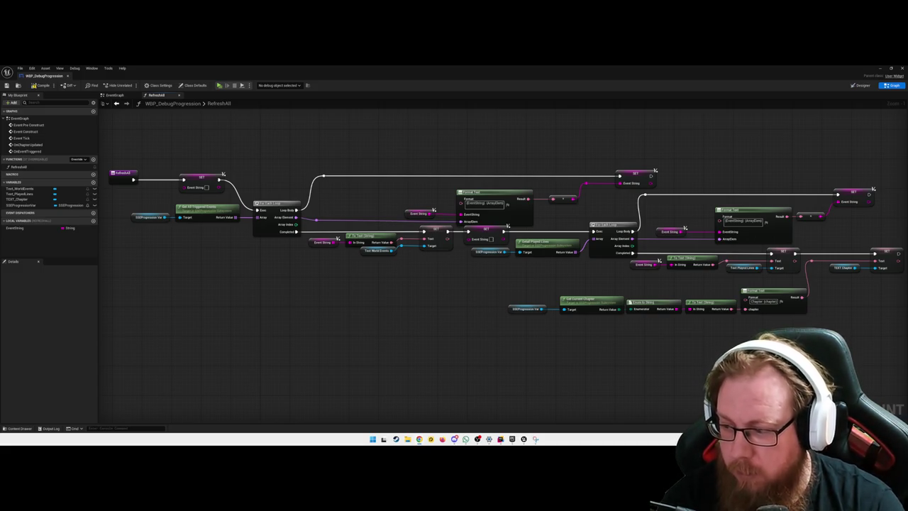
drag(415, 338, 421, 322)
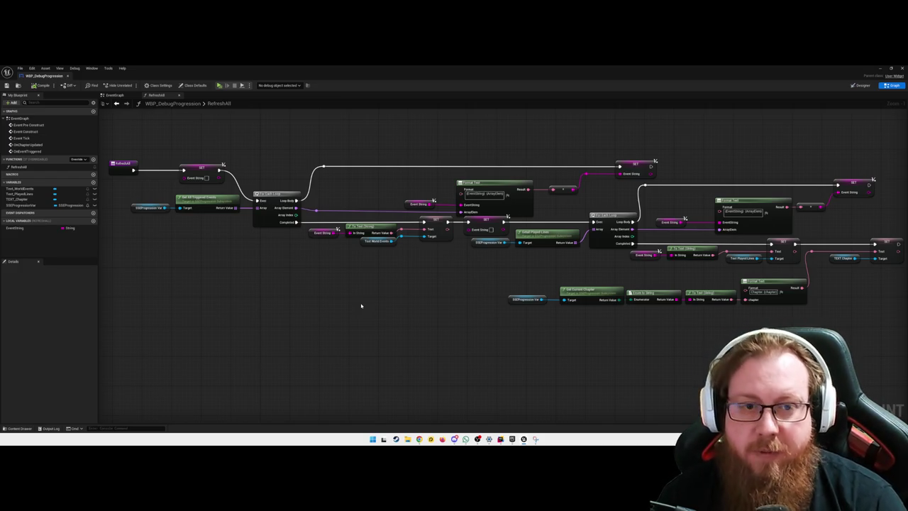
Straighten the wire into the Format Text EventString input, then pan across the RefreshAll graph.
right_click(461, 204)
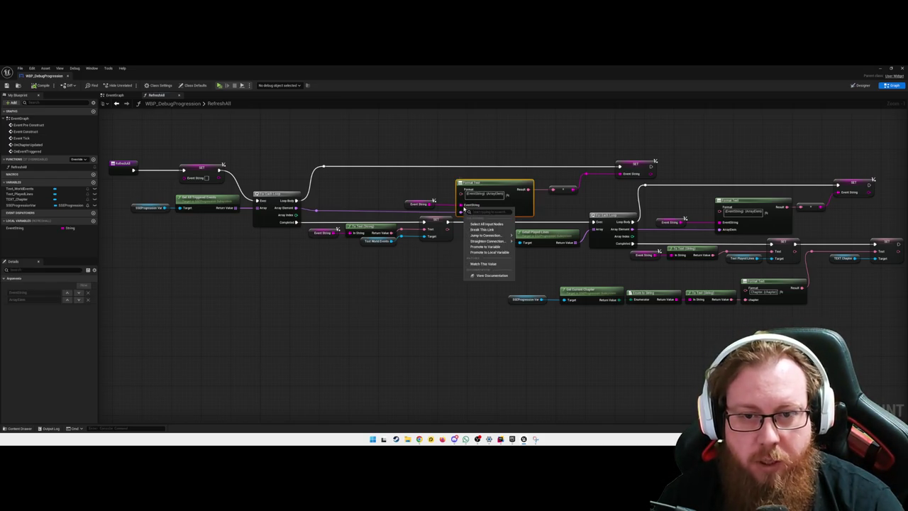
mouse_move(509, 242)
click(562, 248)
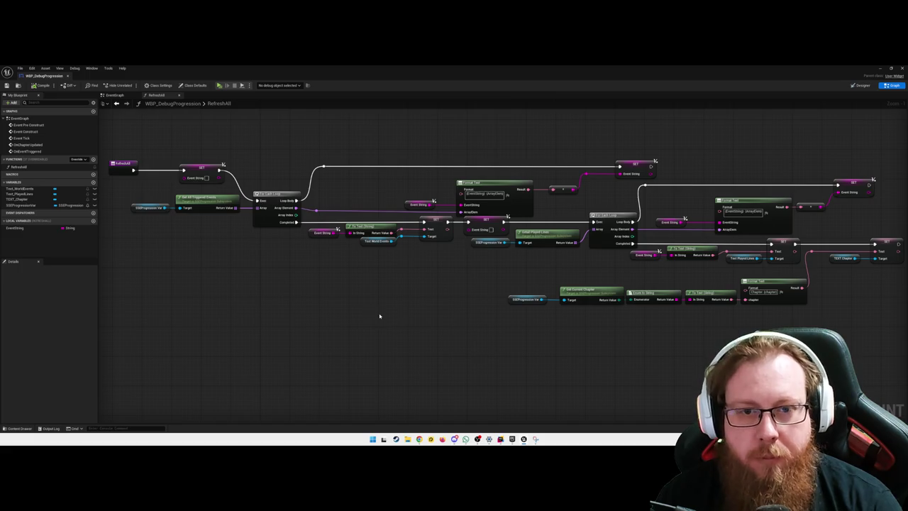
drag(375, 314, 523, 324)
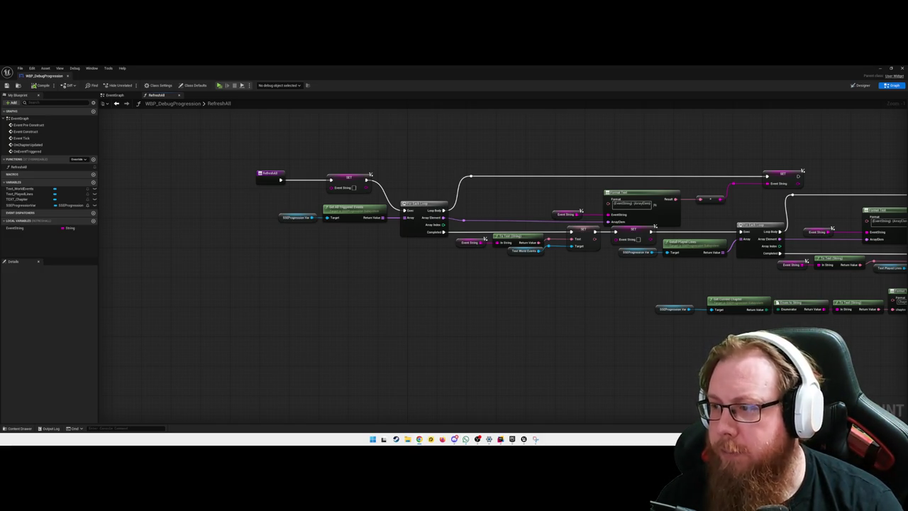
drag(581, 314, 430, 305)
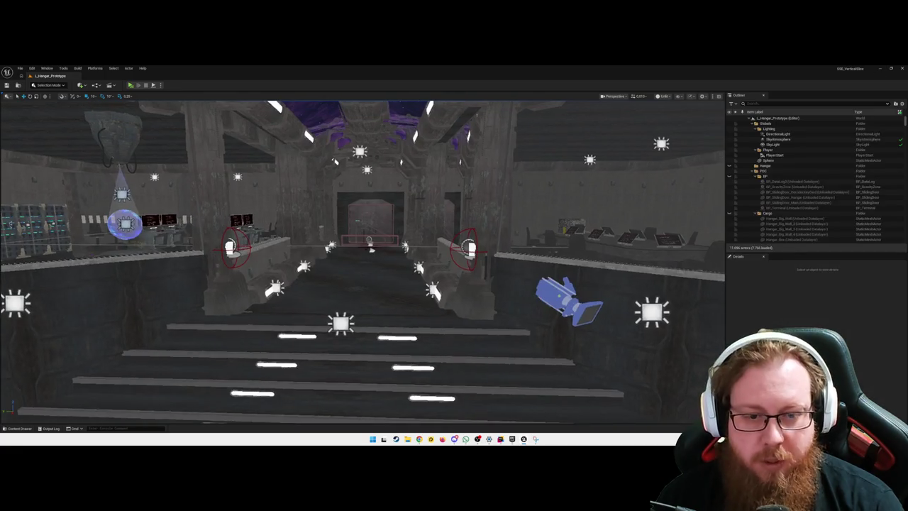
In the Content Drawer, browse the FirstPerson Anims and Blueprints folders.
key(ctrl+space)
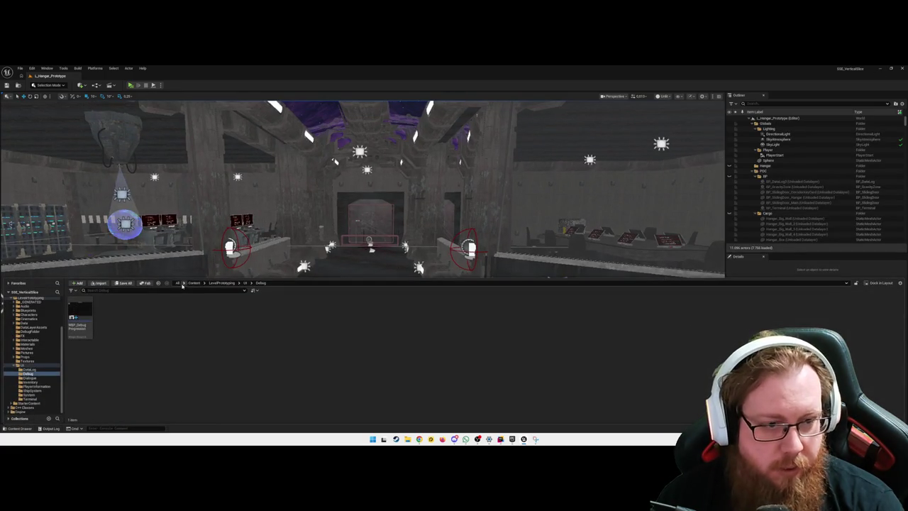
click(193, 283)
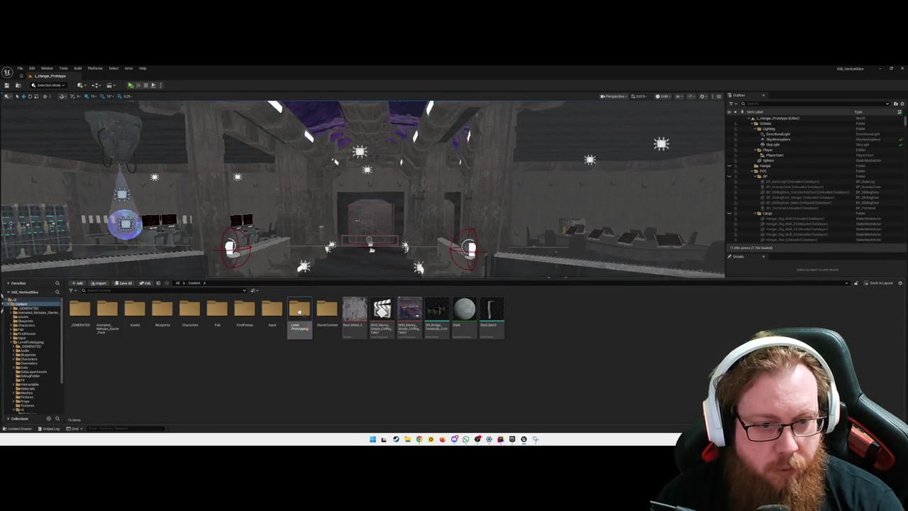
double_click(244, 312)
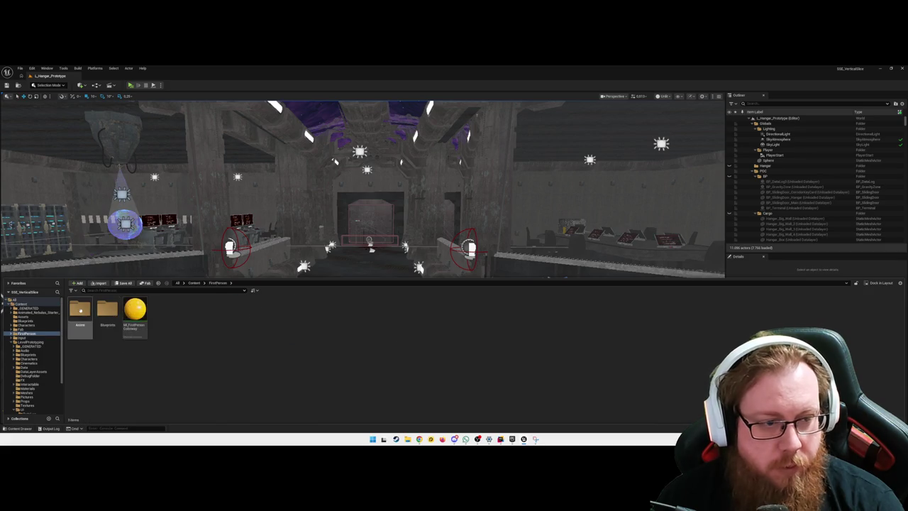
double_click(79, 312)
key(alt+Left)
double_click(107, 312)
key(alt+Left)
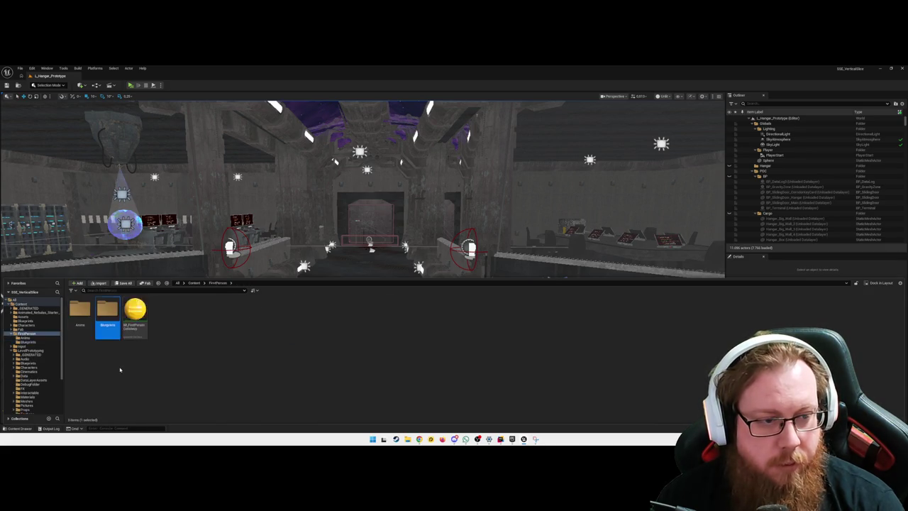
key(alt+Left)
Check Characters > Mannequins, then open Content > Input > Actions and select IA_TiltLeft.
double_click(189, 313)
click(79, 313)
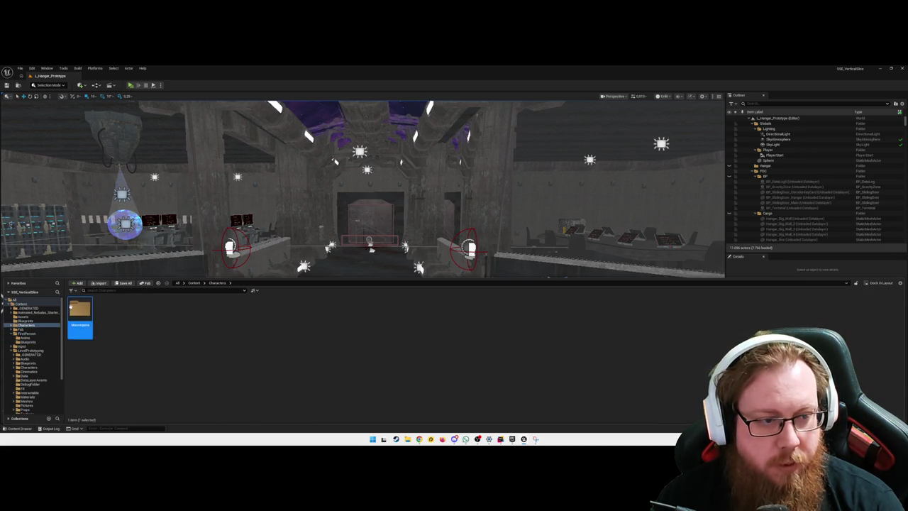
double_click(71, 306)
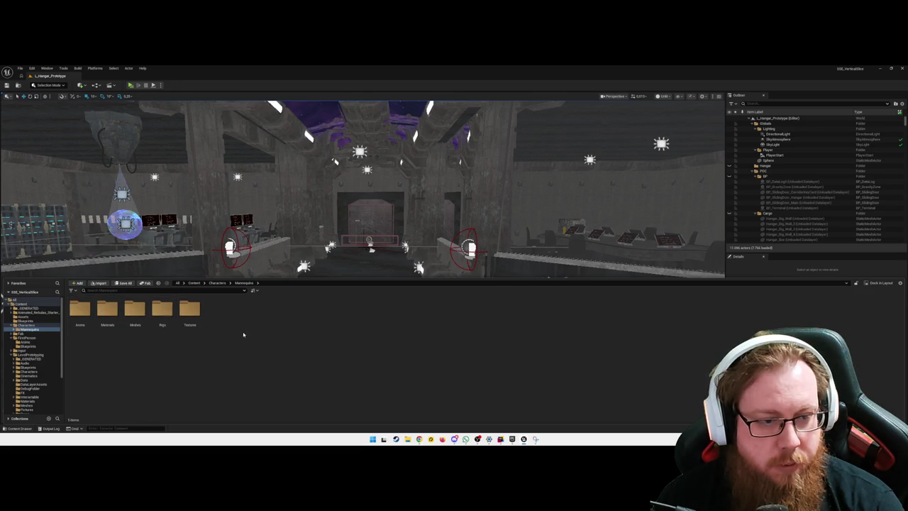
key(alt+Left)
key(alt+Left)
click(293, 368)
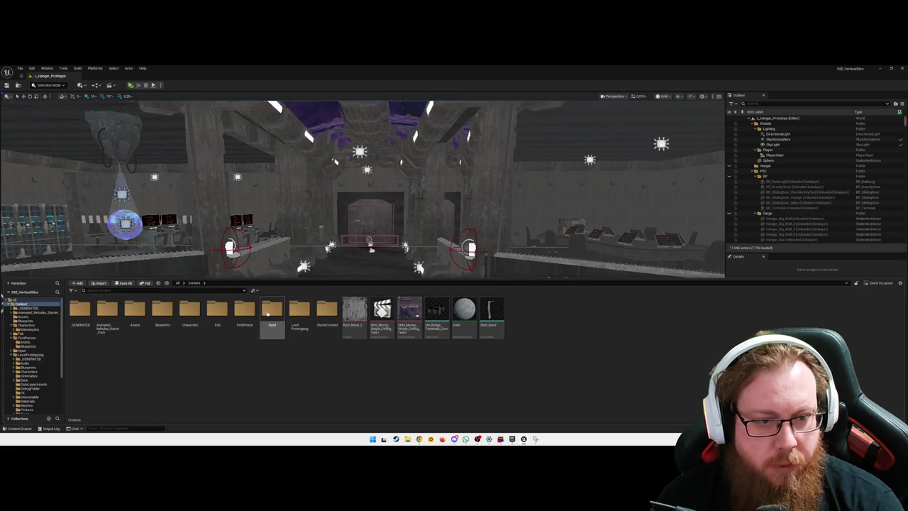
double_click(270, 315)
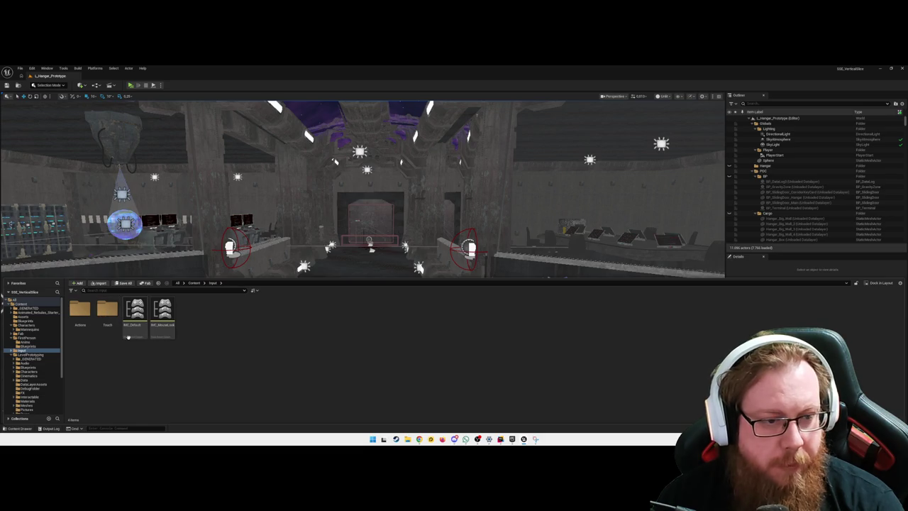
double_click(80, 310)
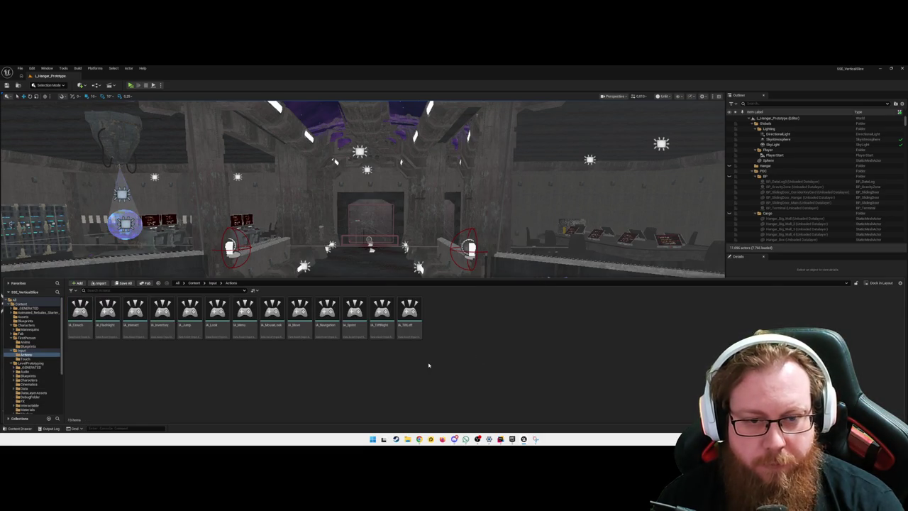
click(411, 318)
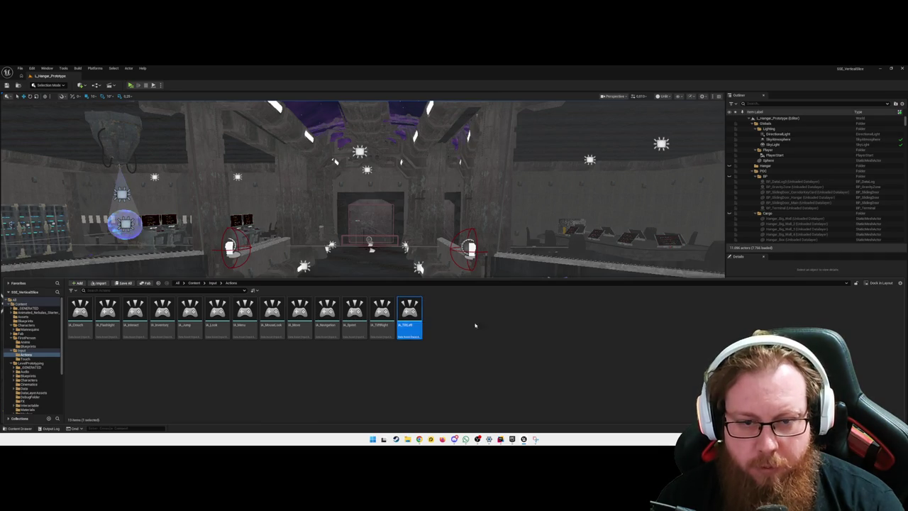
right_click(462, 334)
Create a new Input Action asset named IA_DebugMenu in the Input/Actions folder.
text(inpu)
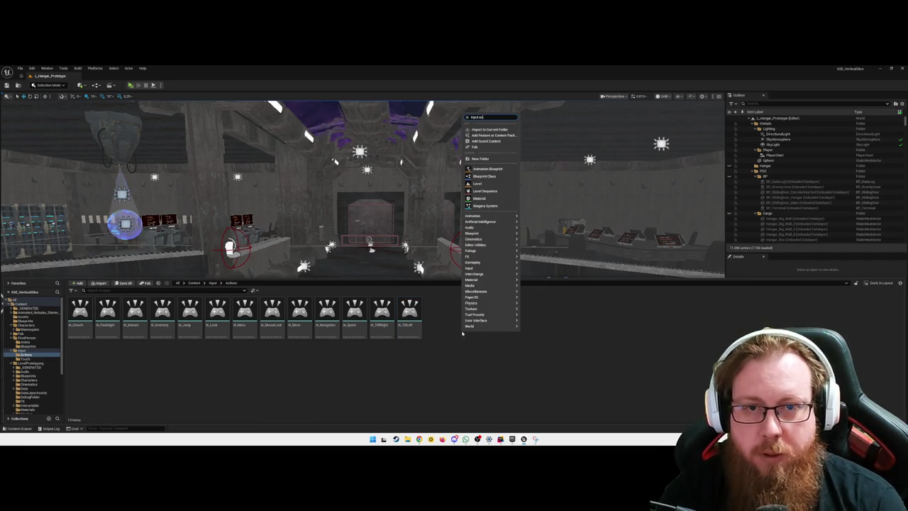
text(t act)
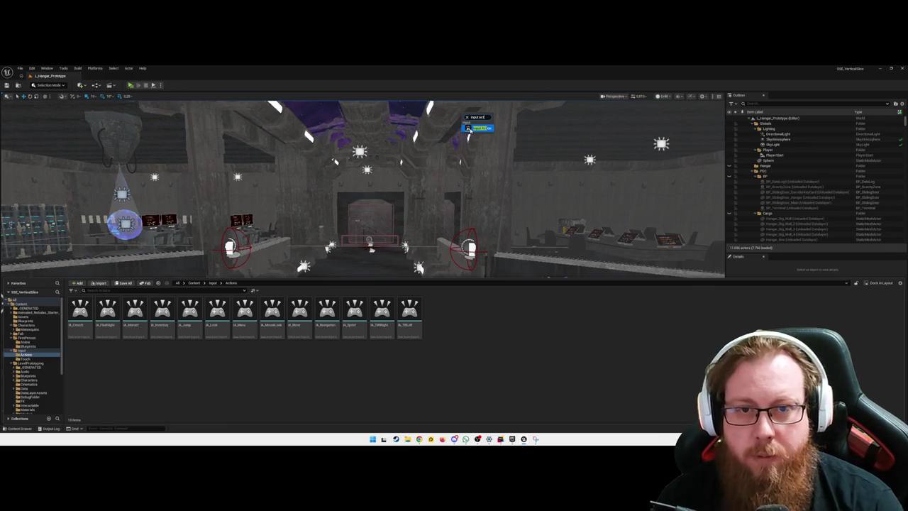
key(Return)
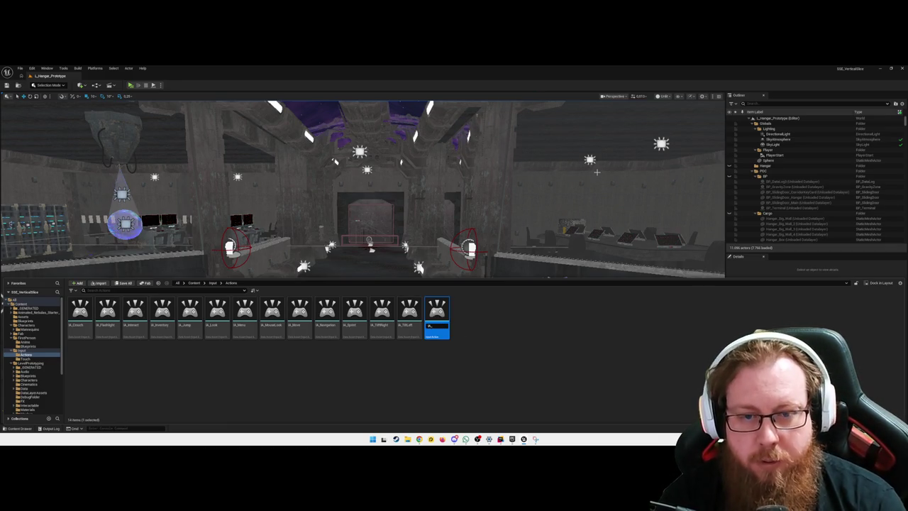
text(IA_DebugMenu)
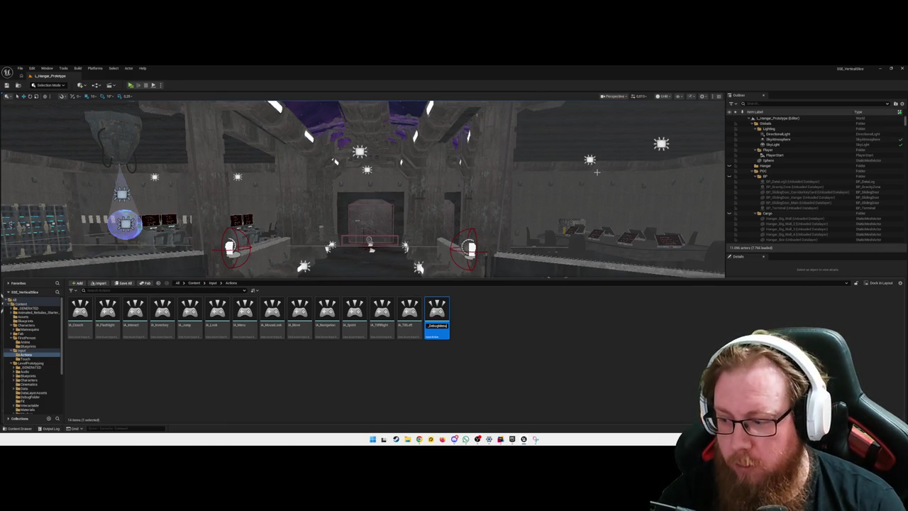
key(Return)
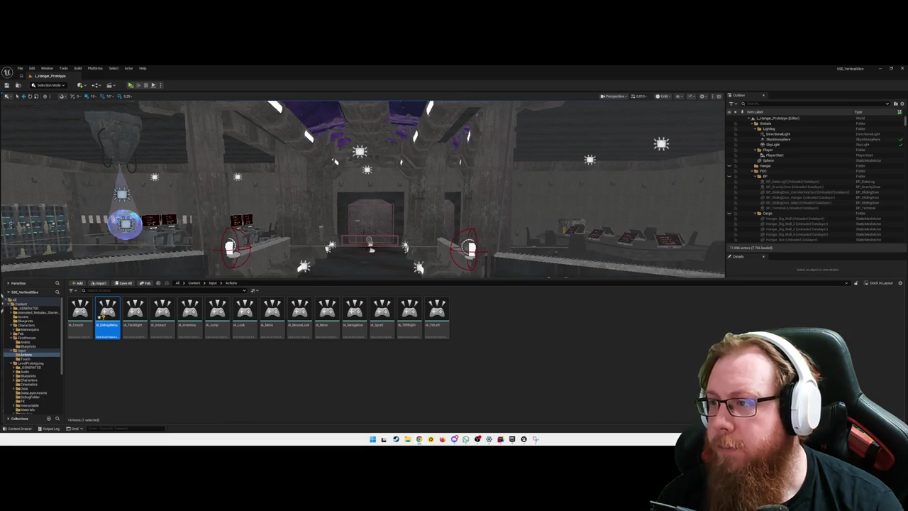
click(678, 346)
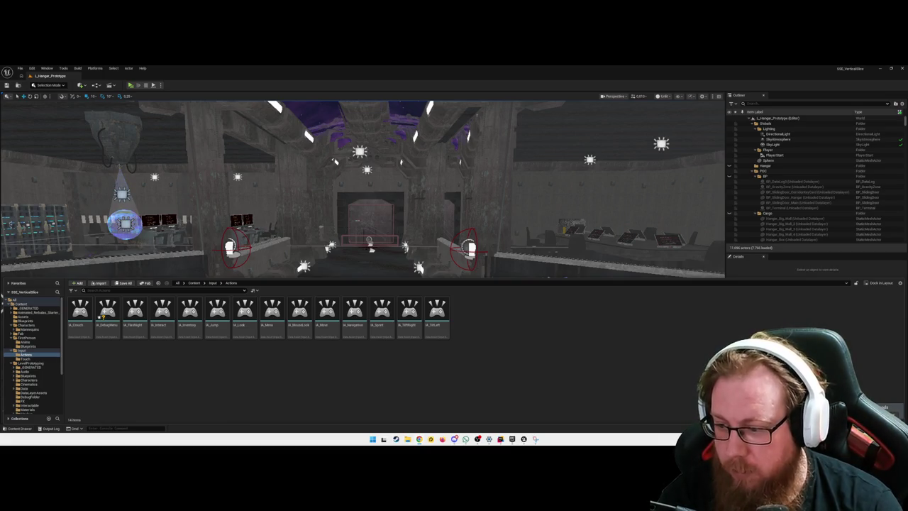
click(106, 317)
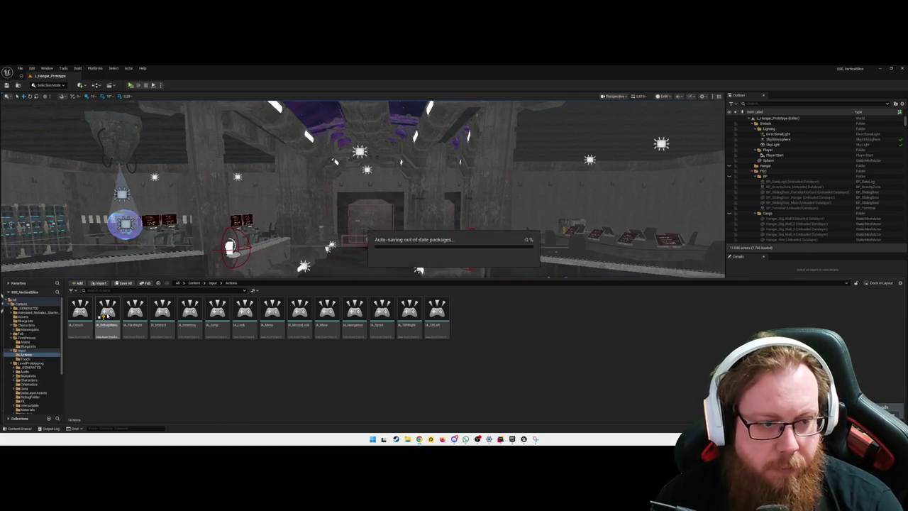
Set IA_DebugMenu's action description to 'Toggle DebugMenu', comparing it with IA_FlashLight.
double_click(107, 317)
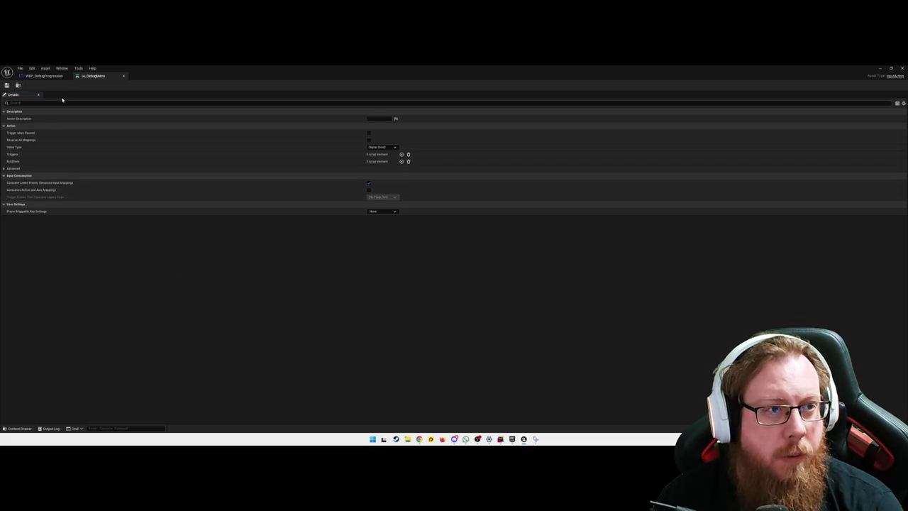
key(ctrl+space)
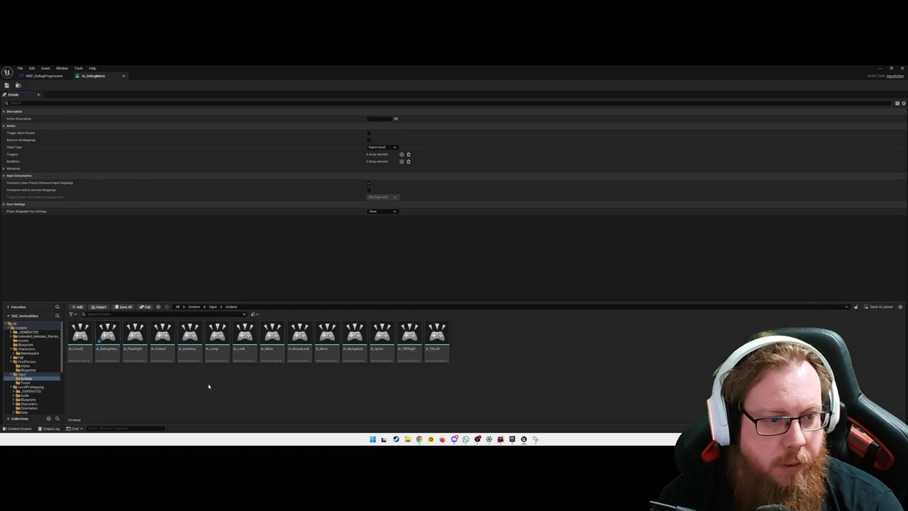
double_click(134, 339)
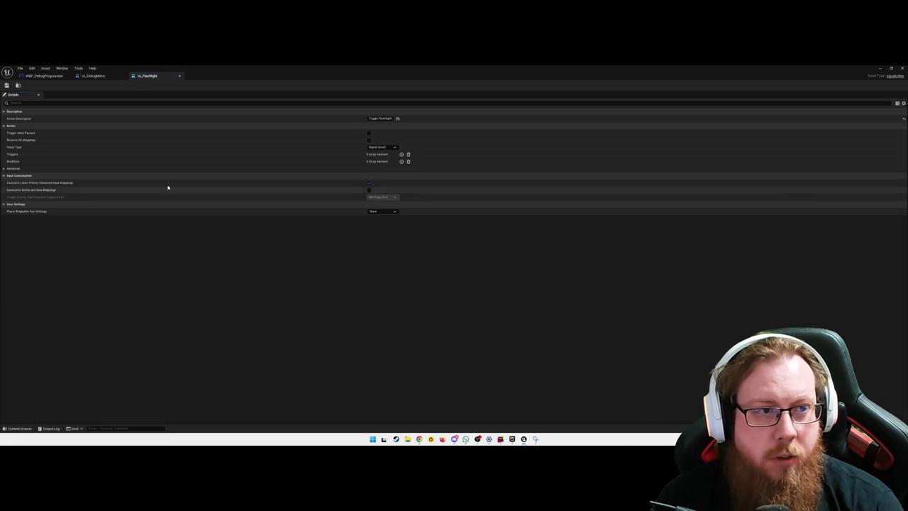
click(92, 75)
text(Toggle DebugMenu)
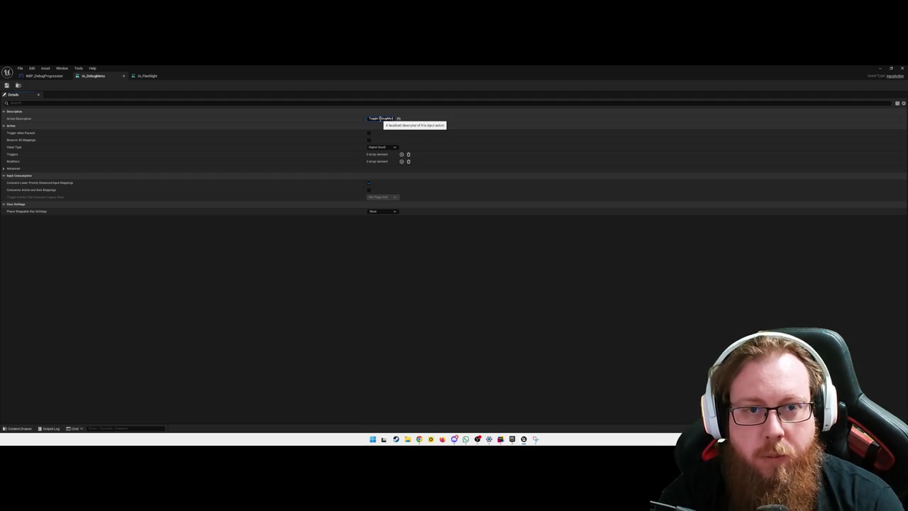
click(380, 118)
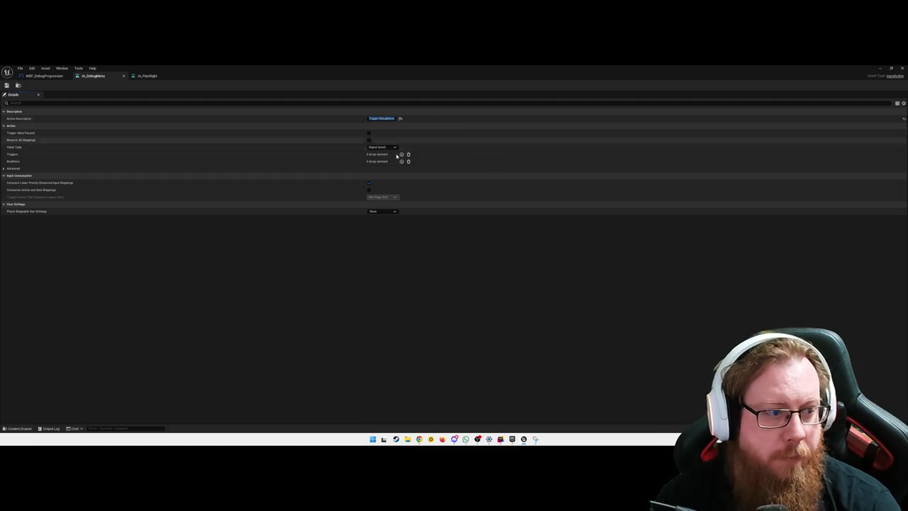
click(144, 76)
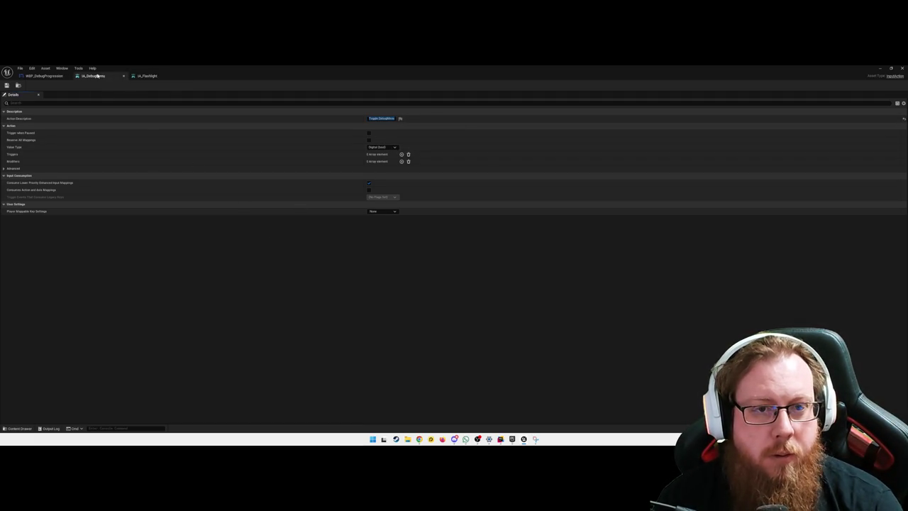
click(179, 76)
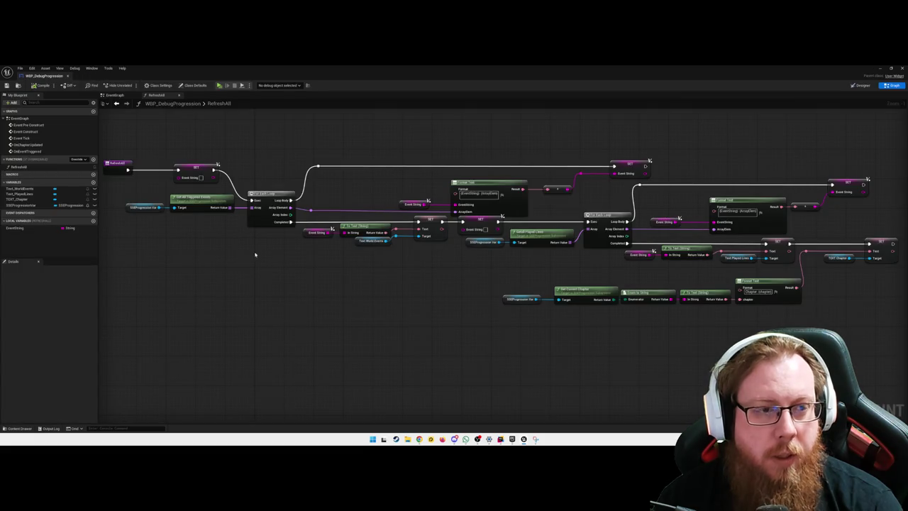
Open the IMC_Default input mapping context and expand its Mappings list.
key(ctrl+space)
click(212, 307)
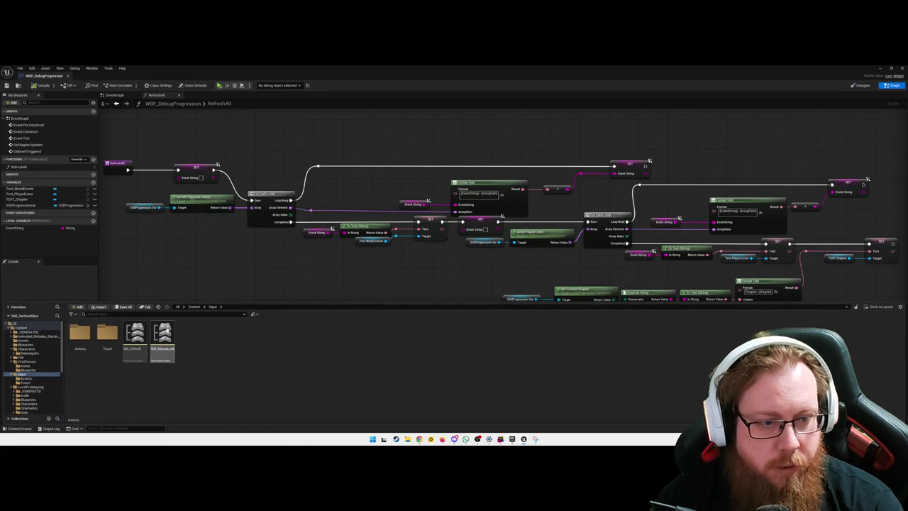
double_click(134, 339)
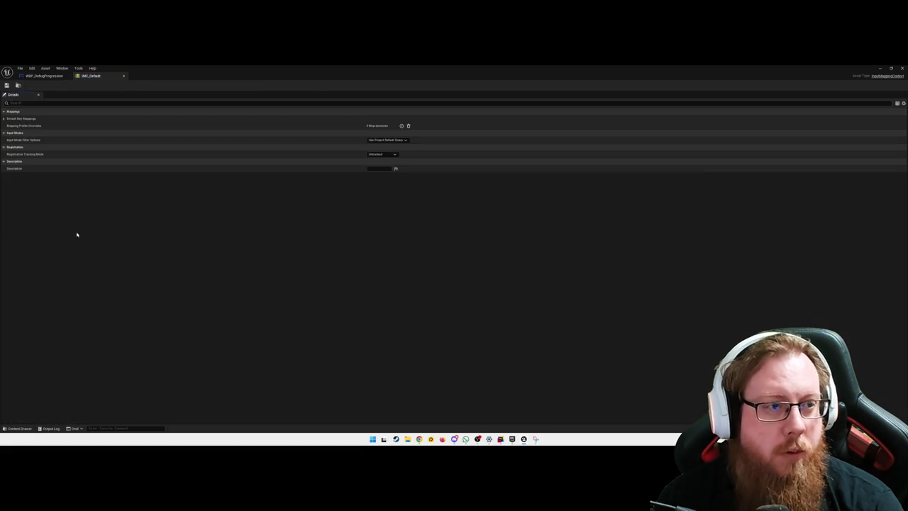
click(4, 119)
click(17, 127)
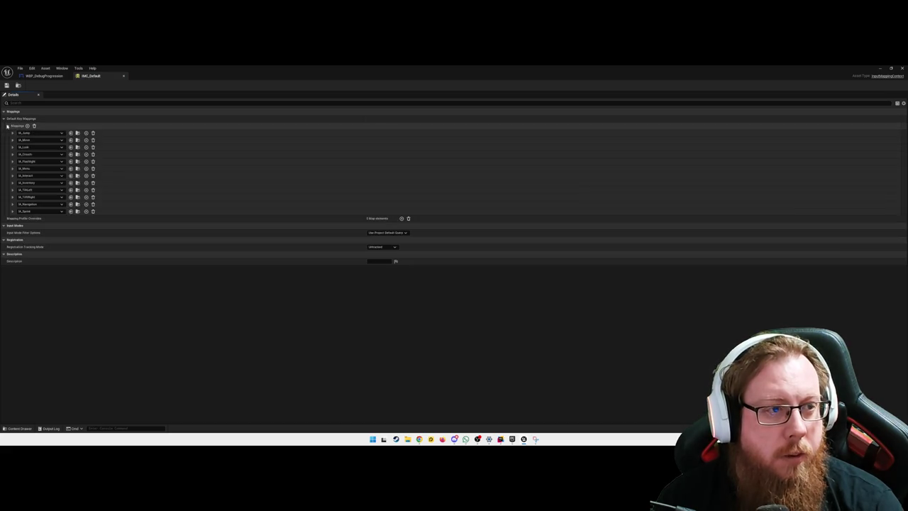
Add a mapping binding IA_DebugMenu to the F1 key, then close IMC_Default.
click(27, 126)
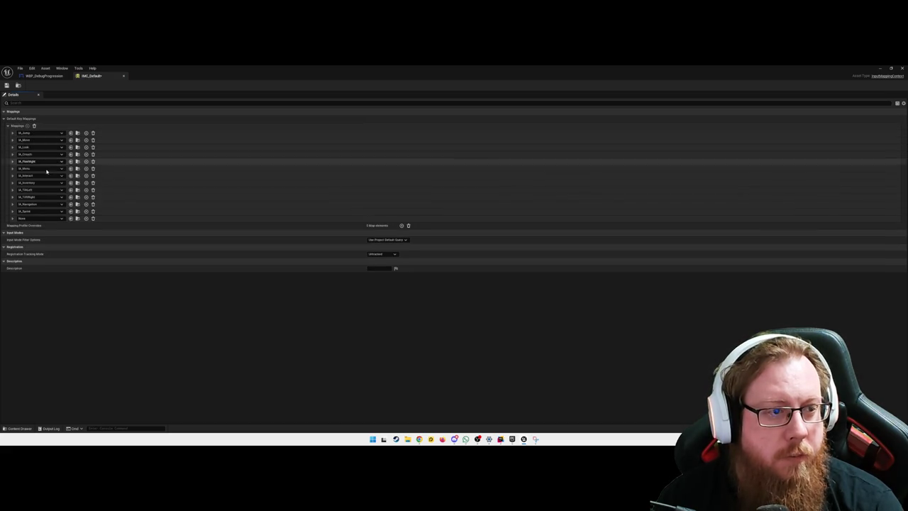
click(39, 219)
click(53, 294)
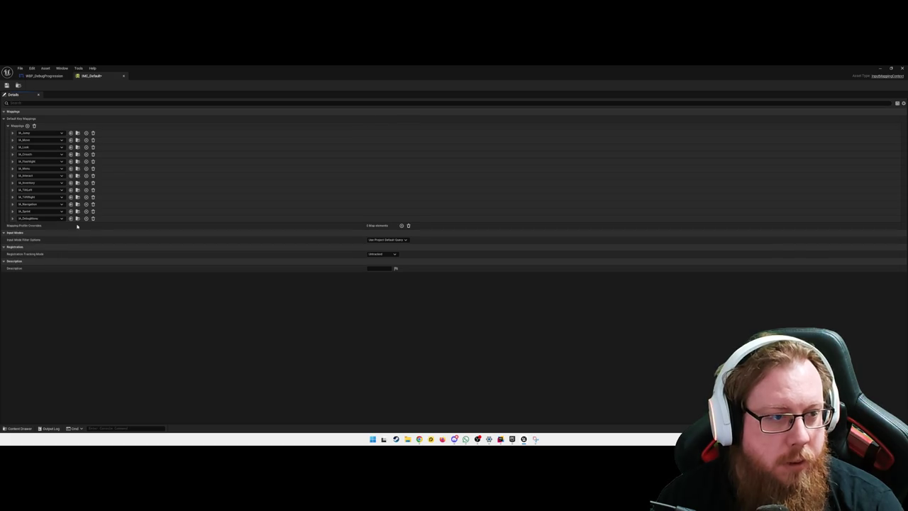
click(12, 219)
click(41, 225)
text(F1)
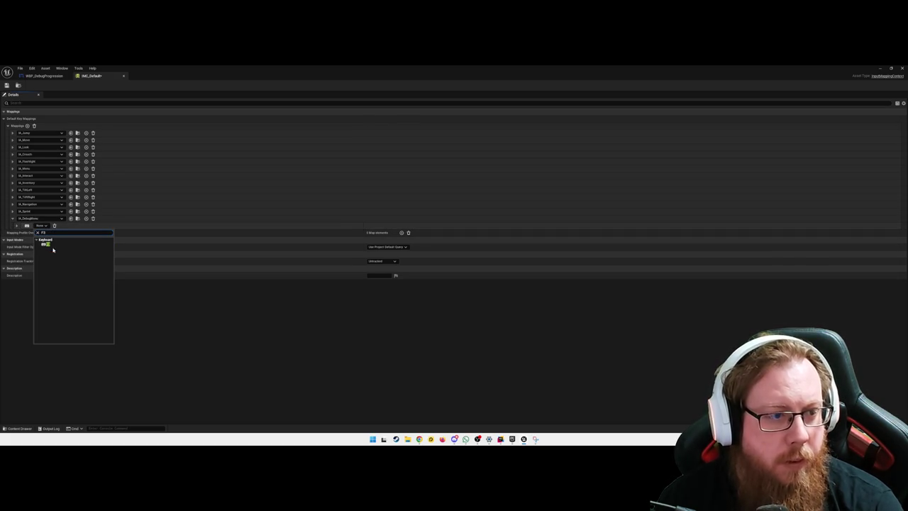
click(64, 245)
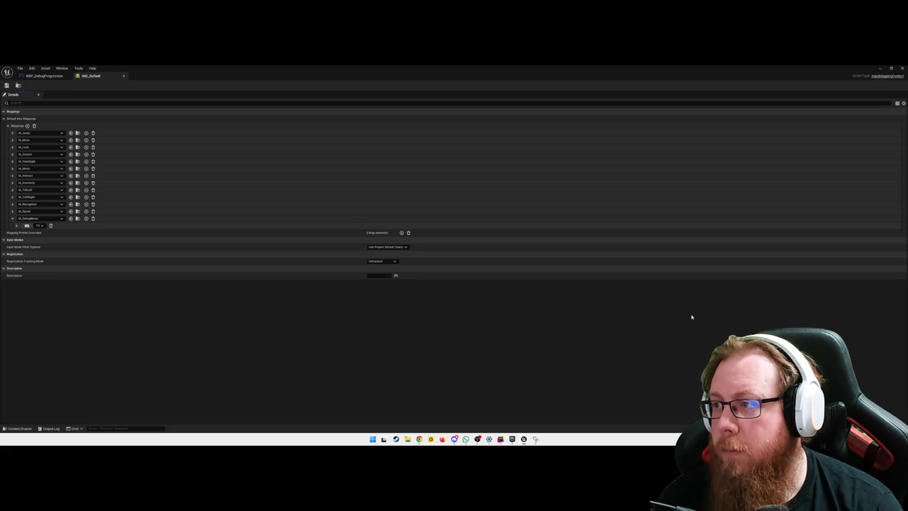
click(123, 75)
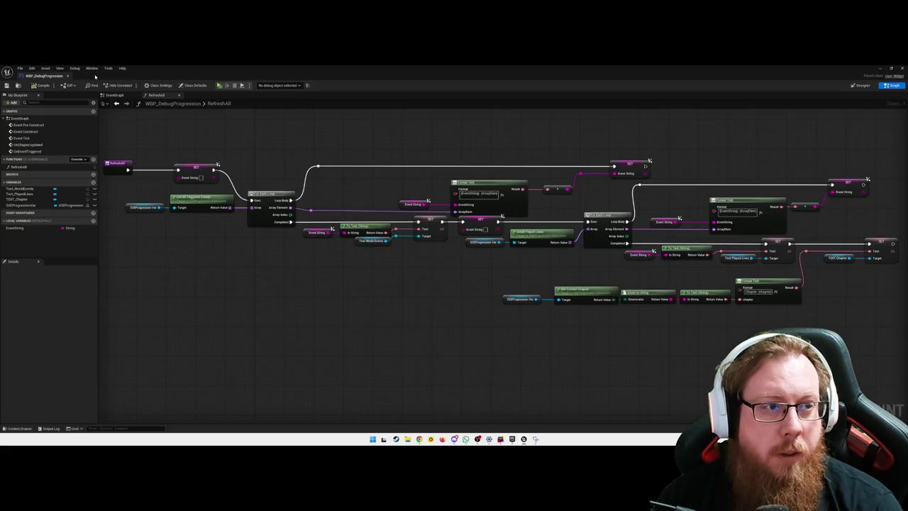
Look through the Tools, Window and Edit menus, then return to the level editor.
click(108, 69)
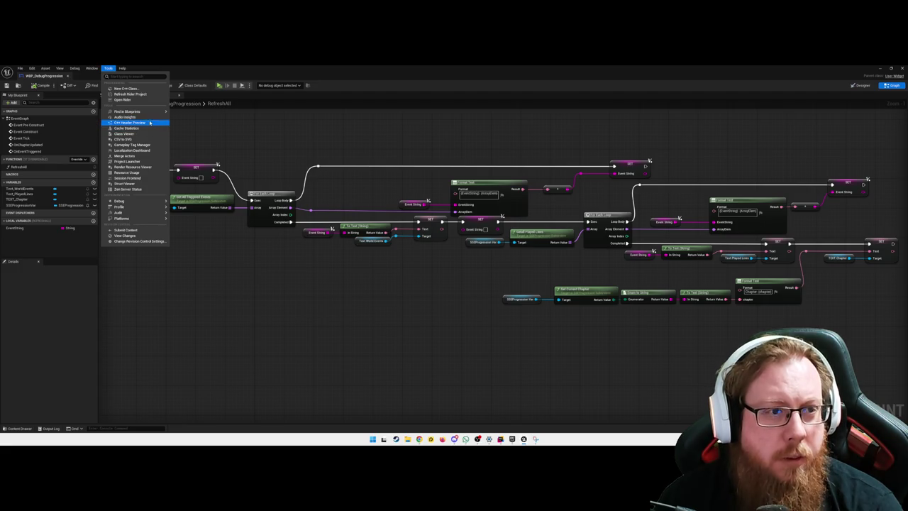
mouse_move(90, 69)
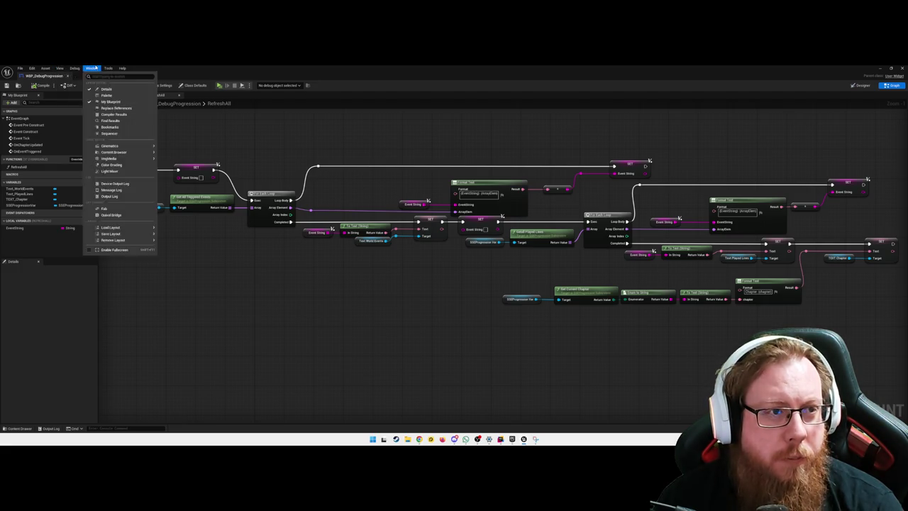
mouse_move(51, 69)
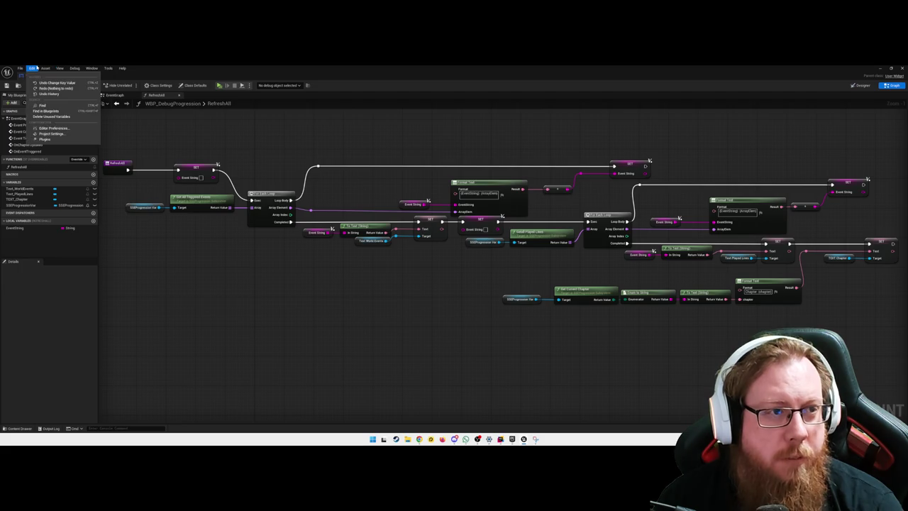
click(313, 69)
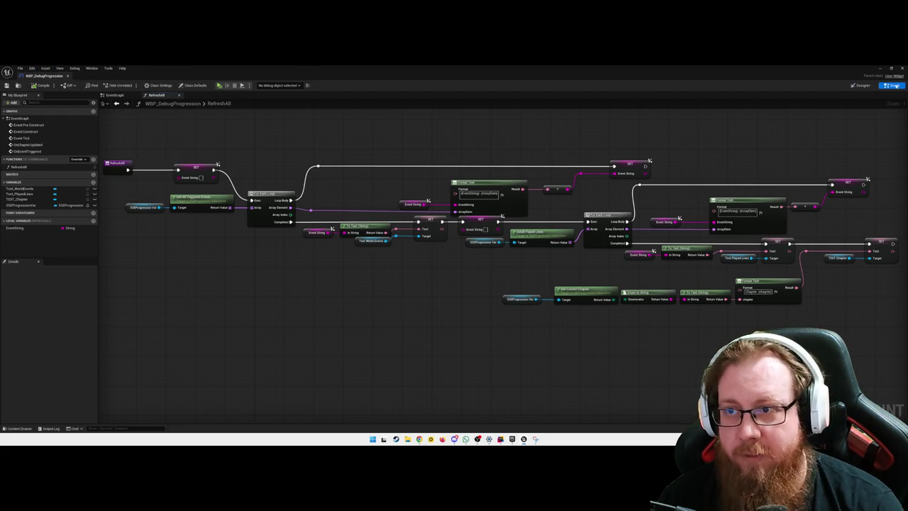
key(alt+Tab)
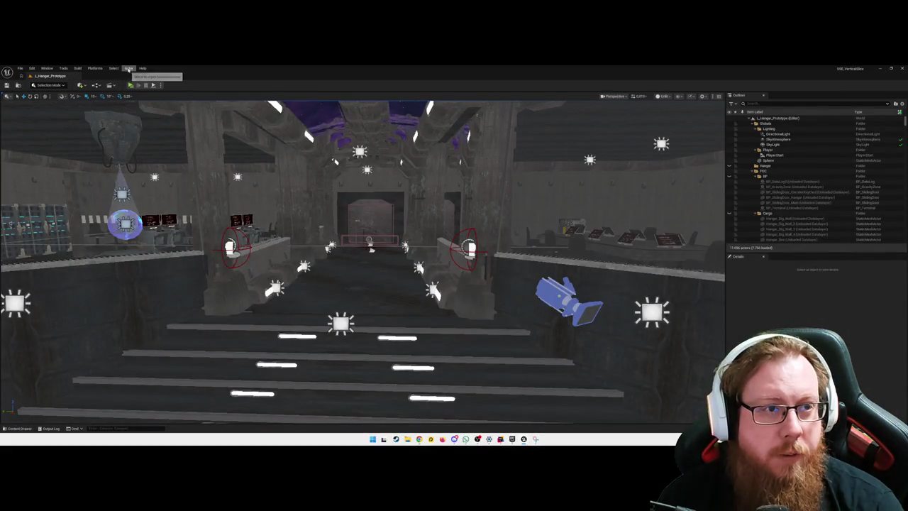
Open L_Hangar_Prototype's Level Blueprint from the Blueprints toolbar dropdown.
click(77, 68)
mouse_move(69, 69)
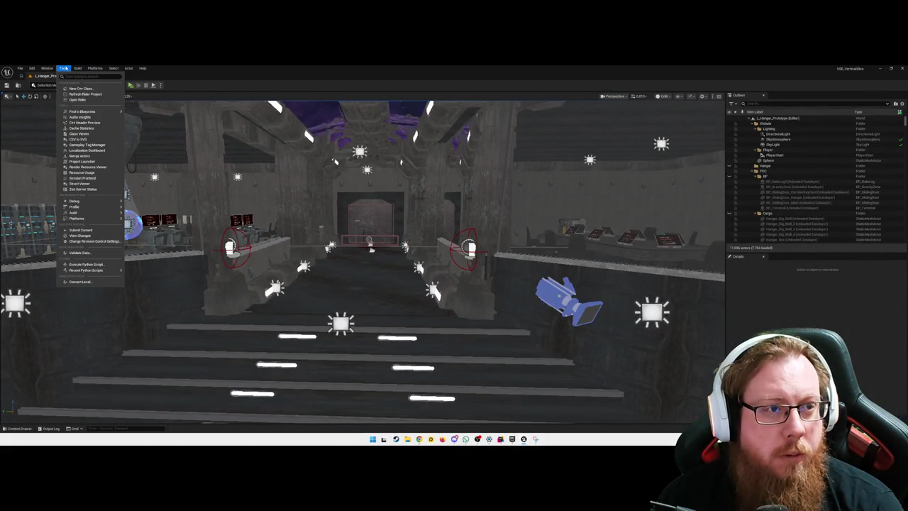
mouse_move(94, 113)
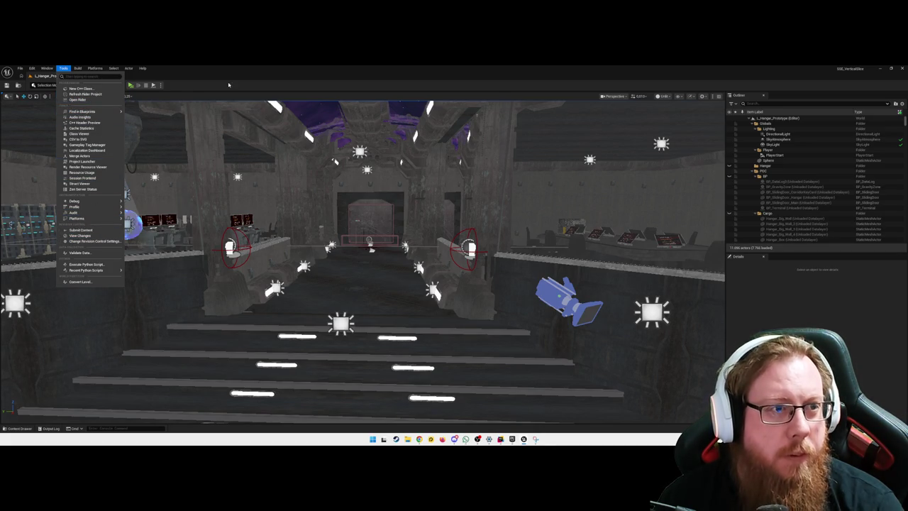
key(Escape)
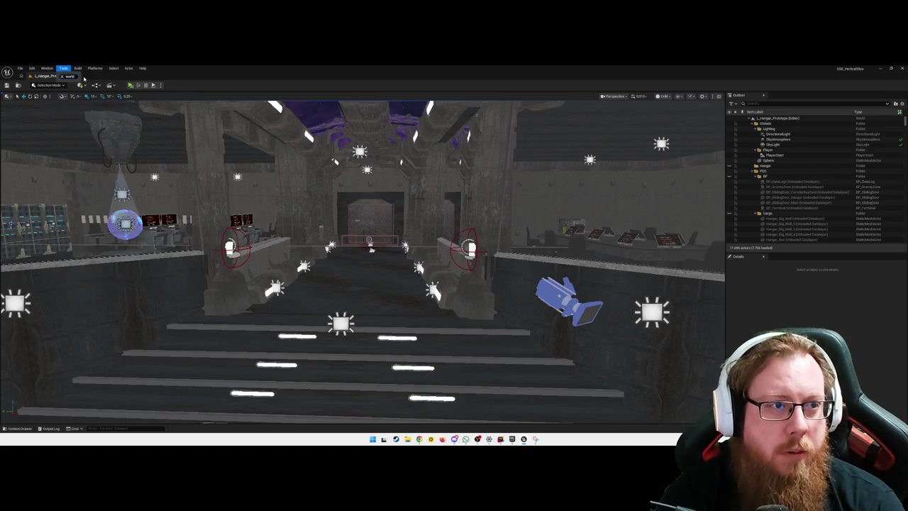
click(63, 68)
mouse_move(128, 68)
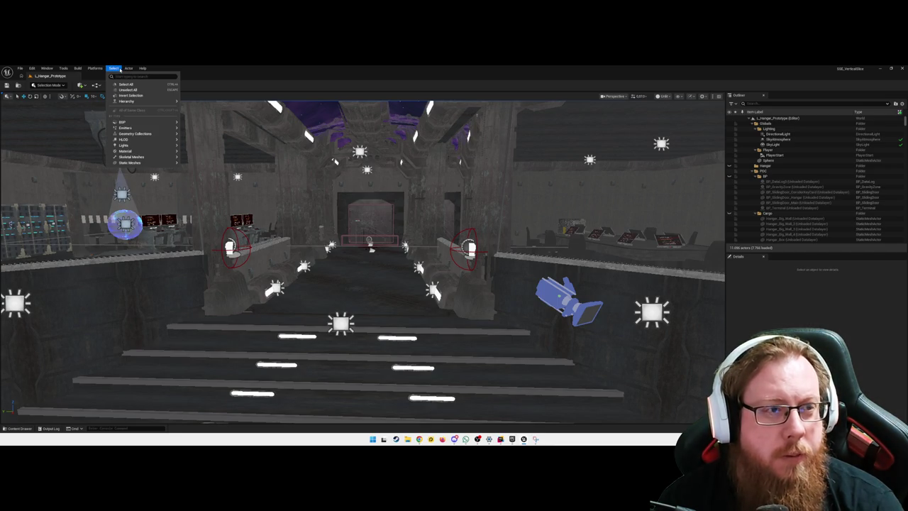
mouse_move(32, 69)
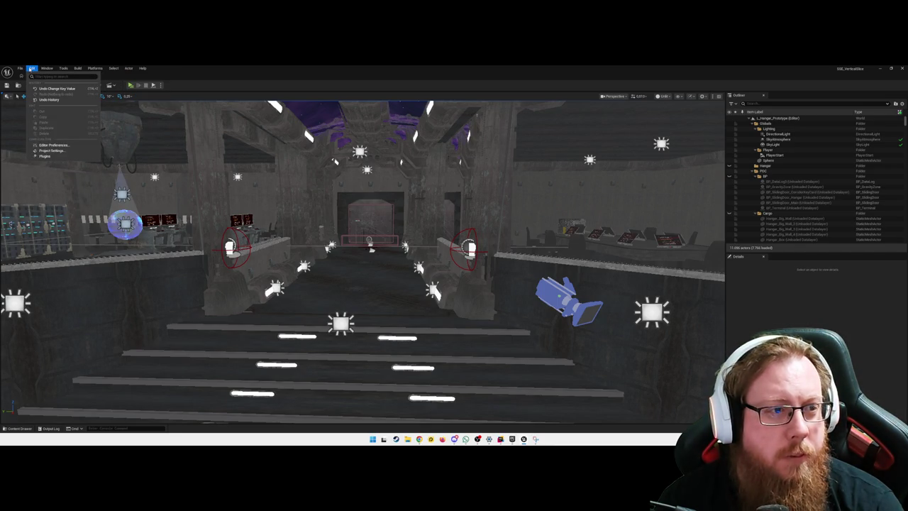
key(Escape)
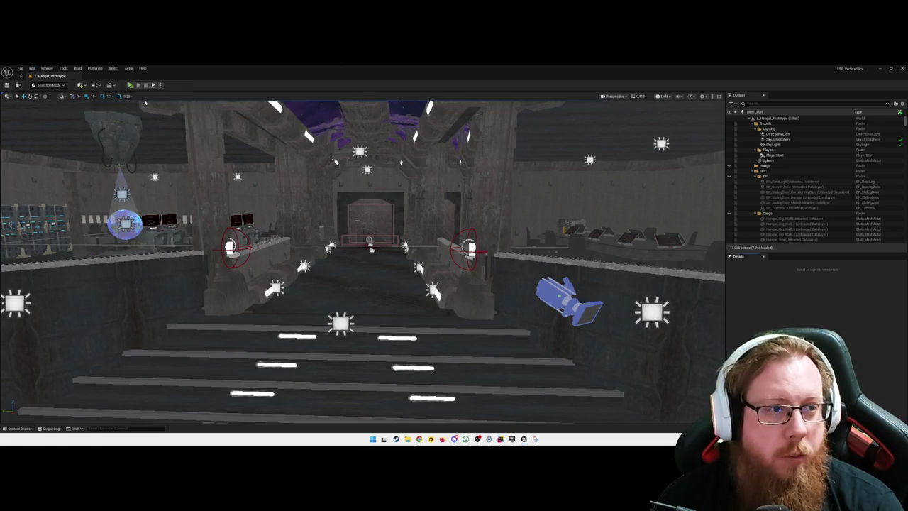
click(98, 86)
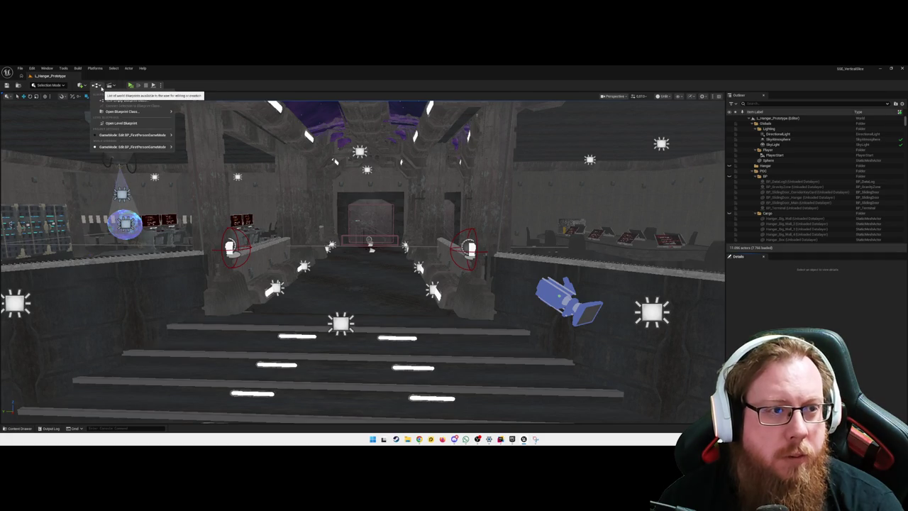
click(121, 123)
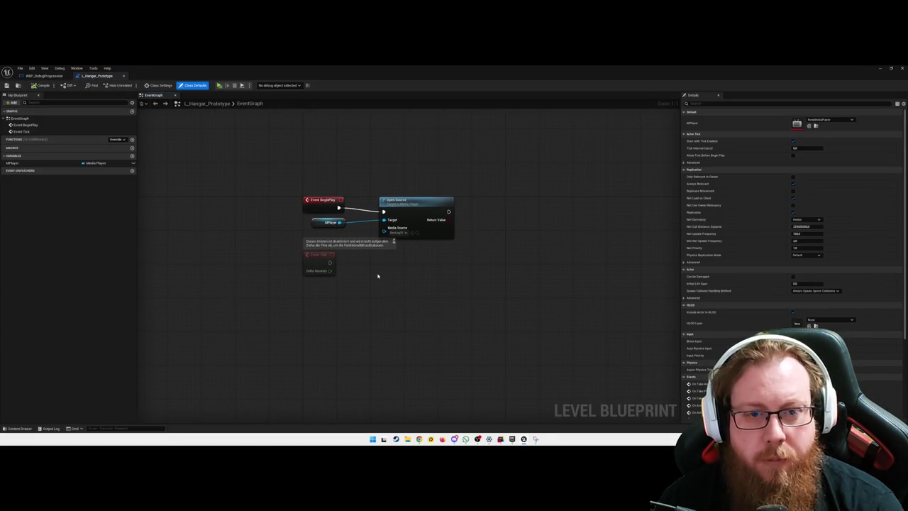
Move the disabled Event Tick node slightly lower and pan the Level Blueprint graph.
mouse_move(303, 245)
mouse_down()
mouse_move(364, 284)
mouse_move(392, 281)
mouse_up()
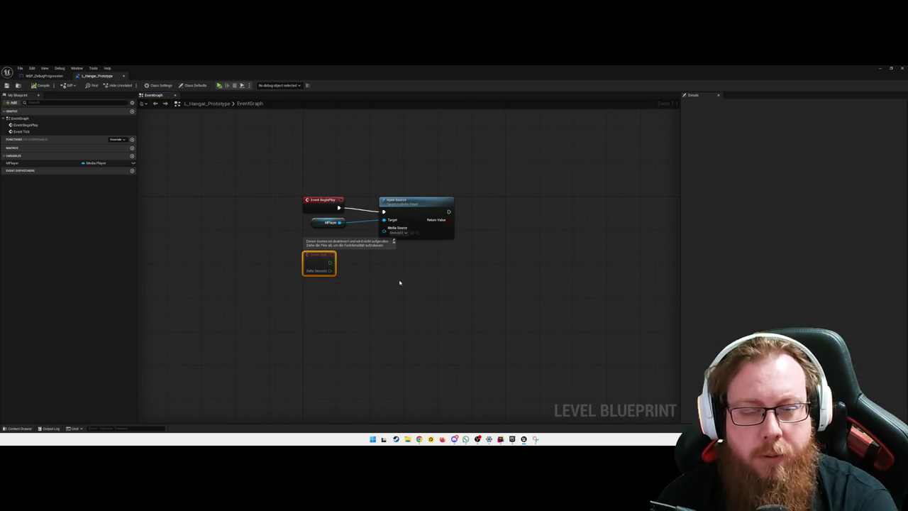
click(369, 243)
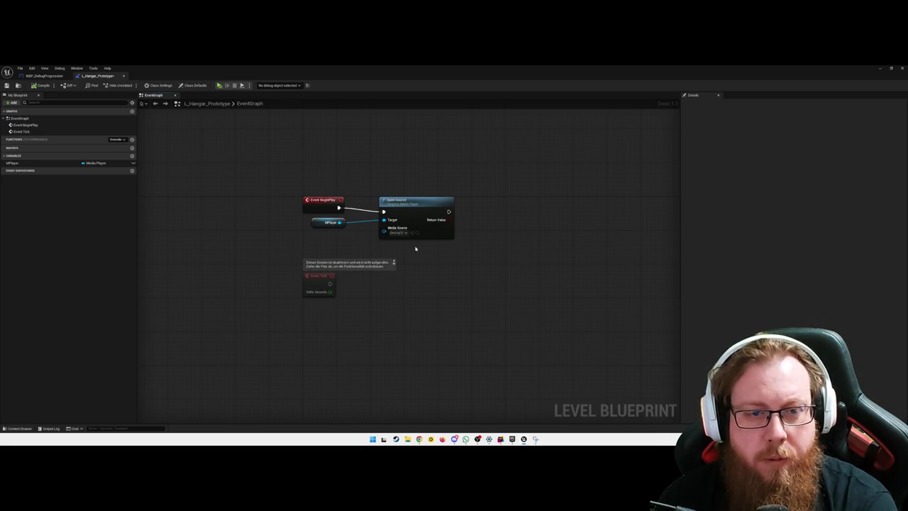
drag(419, 251, 345, 196)
click(416, 182)
scroll(392, 183, down, 1)
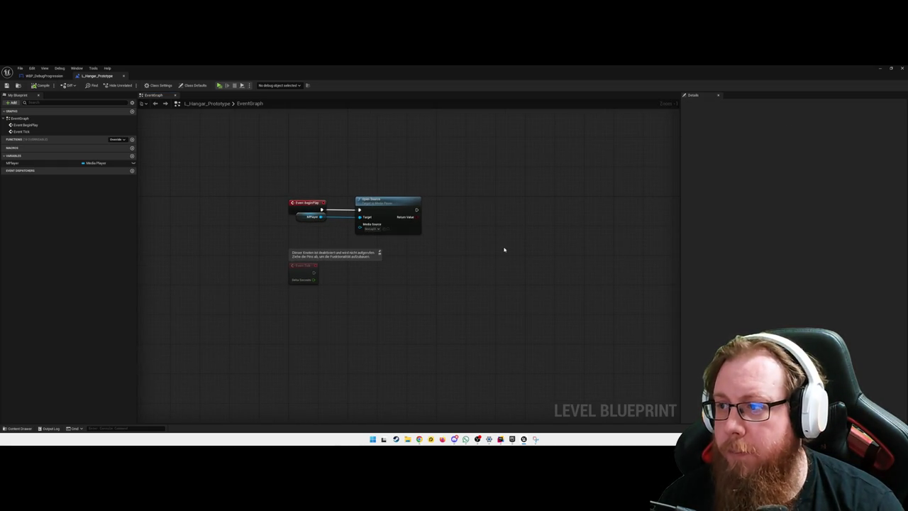
drag(500, 239, 476, 244)
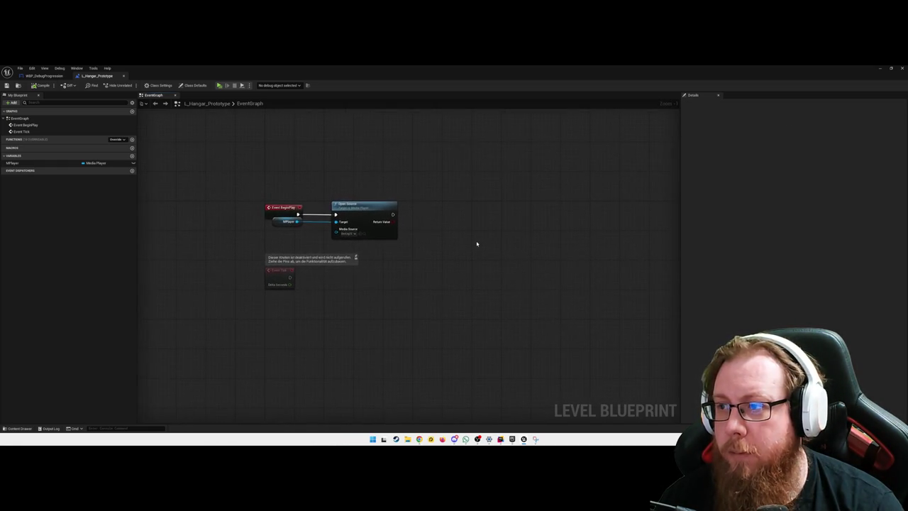
Search for an 'input ke' node, cancel without adding it, and open the Content Drawer.
right_click(459, 314)
text(input ke)
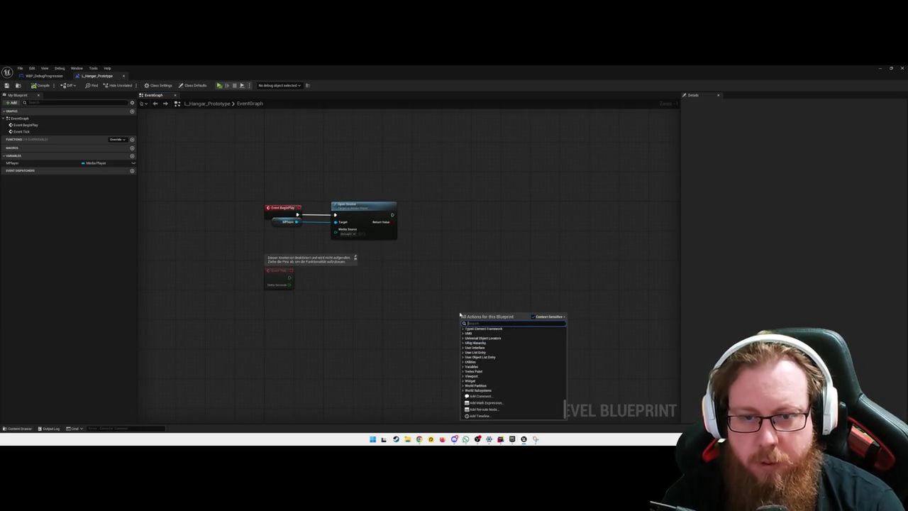
click(506, 266)
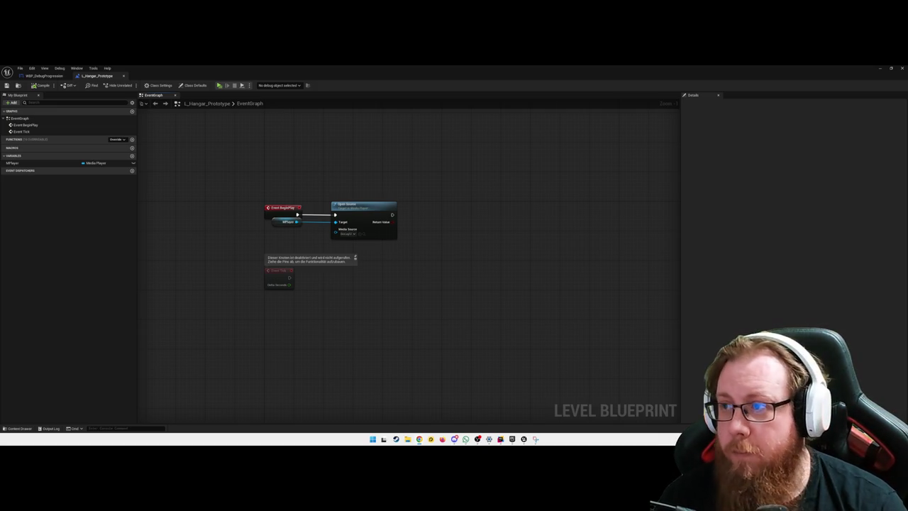
key(ctrl+space)
Open BP_FirstPersonCharacter from Content > FirstPerson > Blueprints and scroll its EventGraph.
click(211, 359)
click(194, 307)
click(241, 337)
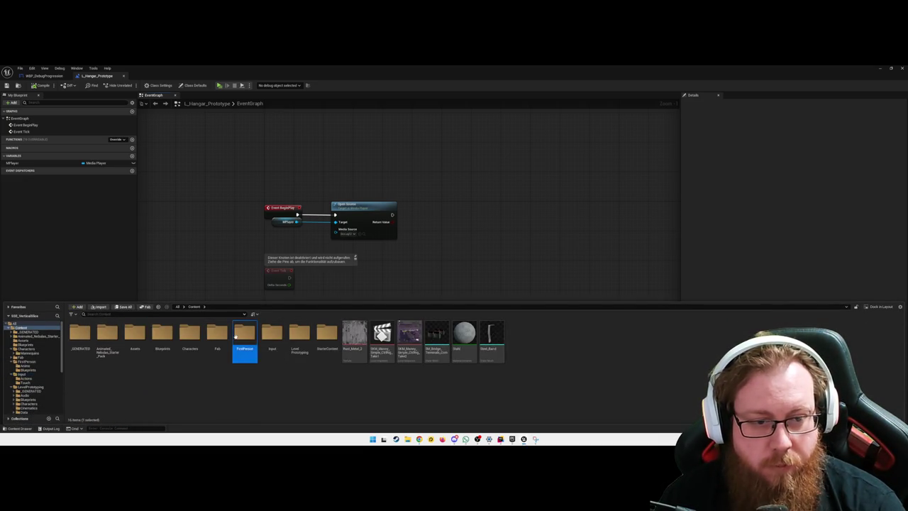
double_click(235, 336)
double_click(79, 333)
double_click(107, 337)
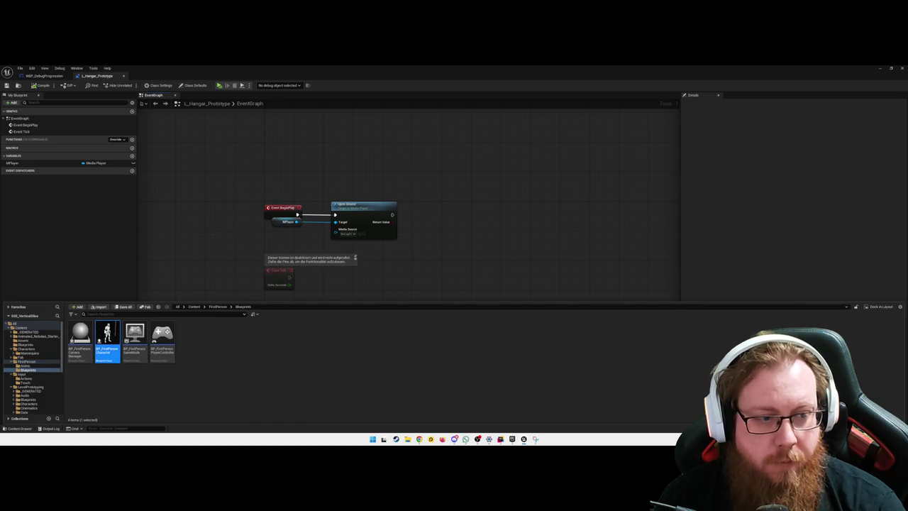
scroll(460, 296, up, 2)
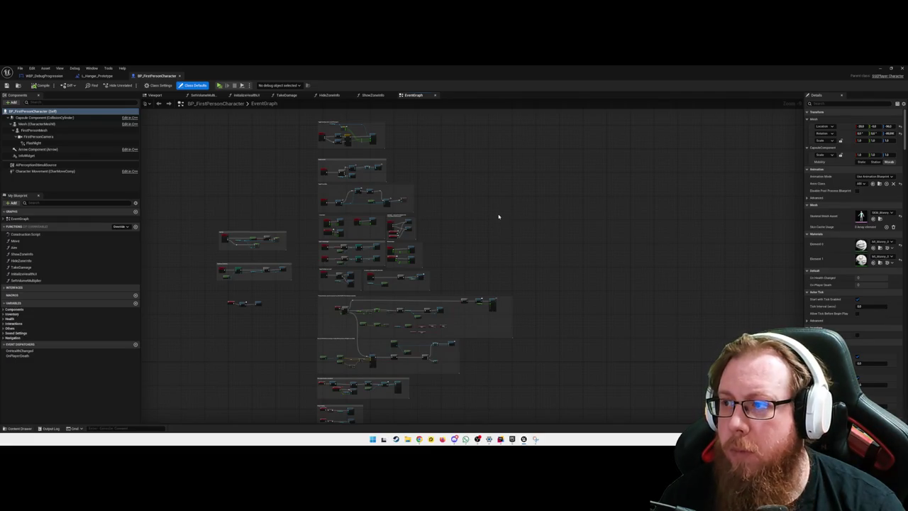
scroll(396, 308, up, 8)
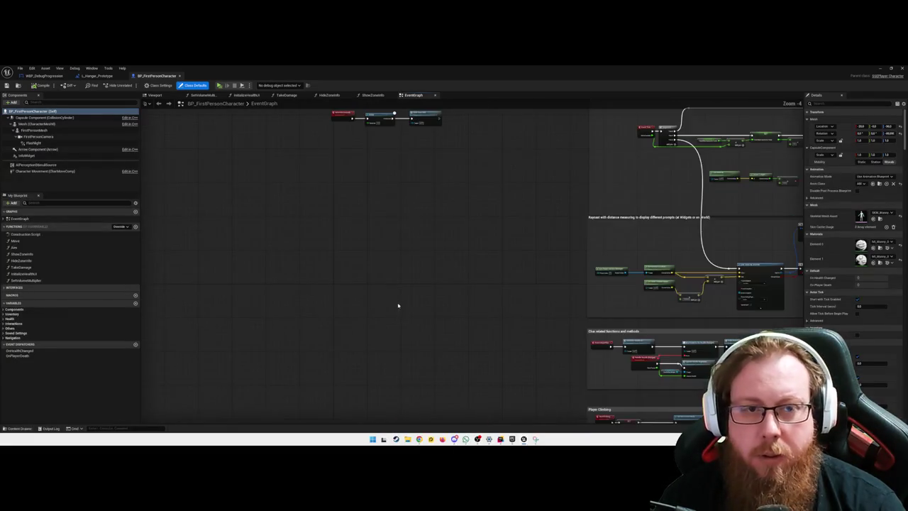
scroll(379, 256, up, 10)
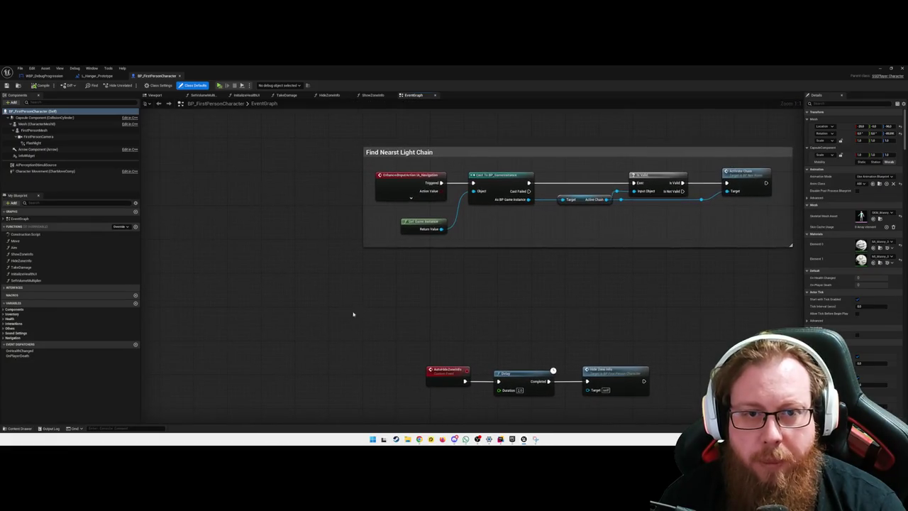
Add the IA_DebugMenu Enhanced Input Action event above Sprinting and expand its pins.
right_click(387, 180)
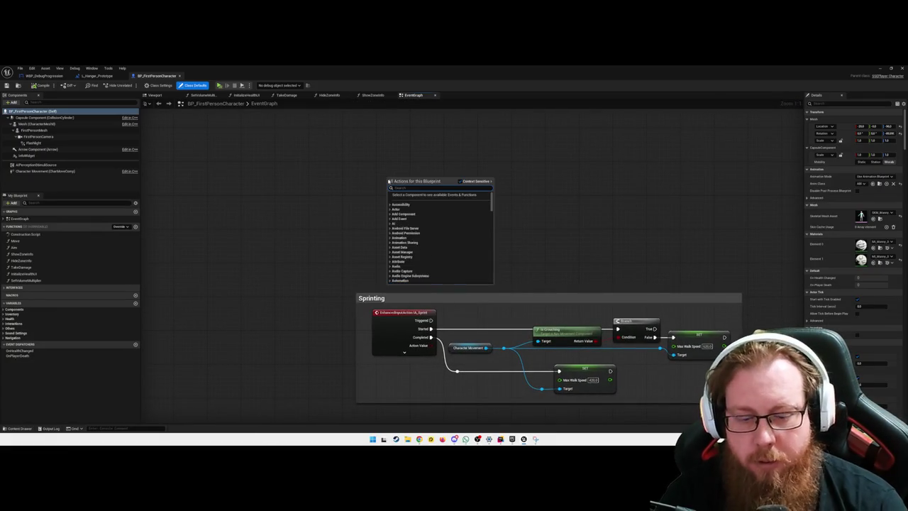
text(enhanced input action)
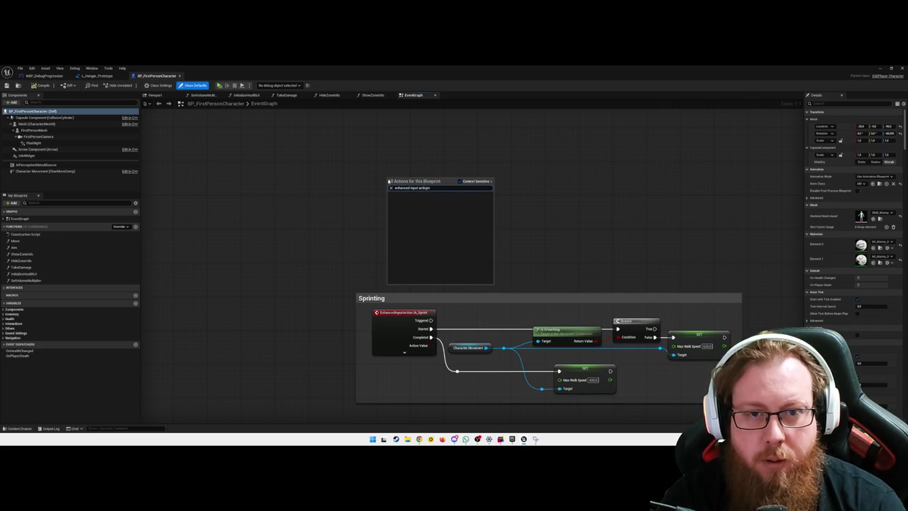
key(BackSpace)
key(BackSpace)
text(n)
text( debug)
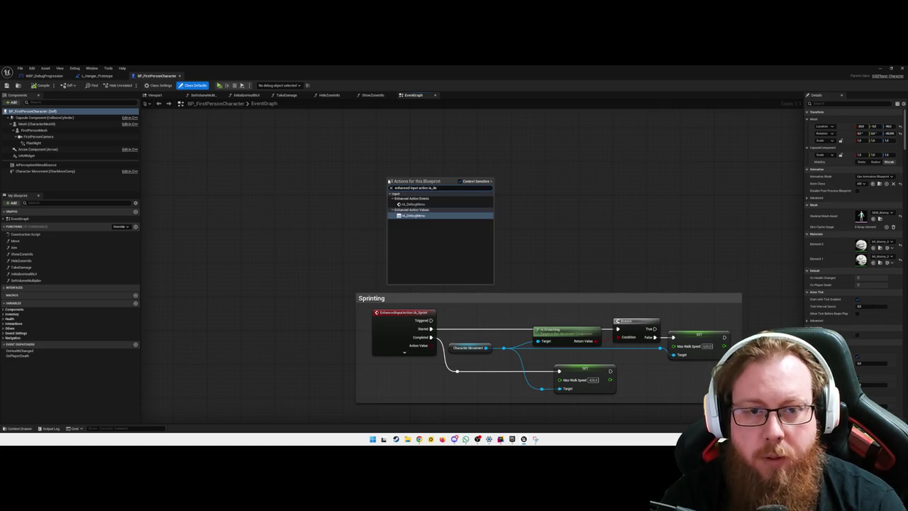
key(Return)
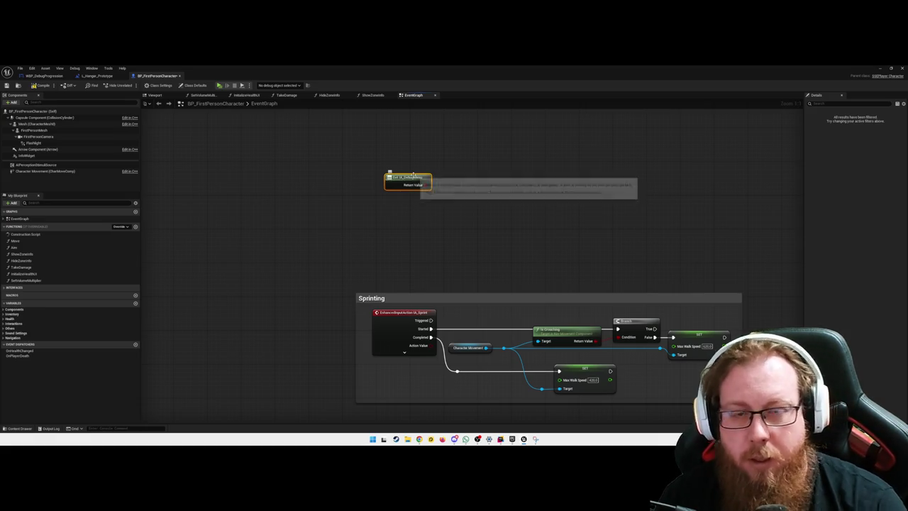
right_click(376, 176)
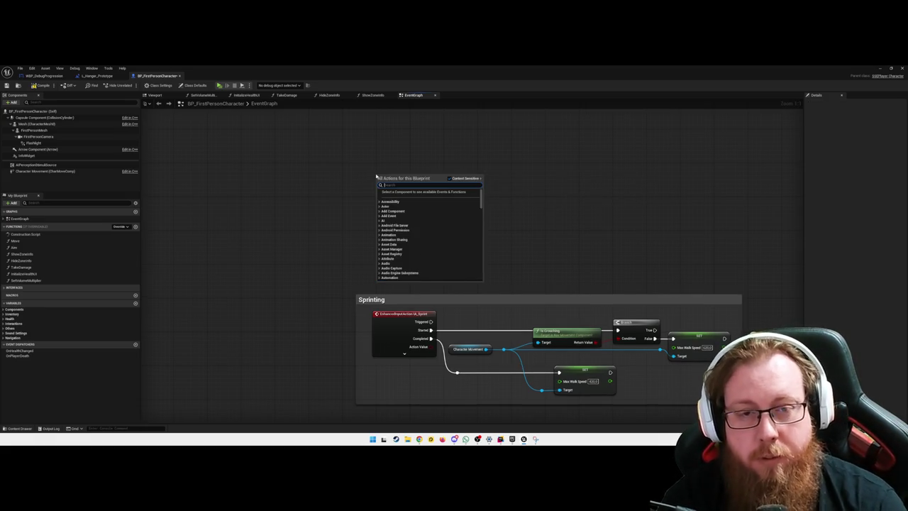
text(debugmenu)
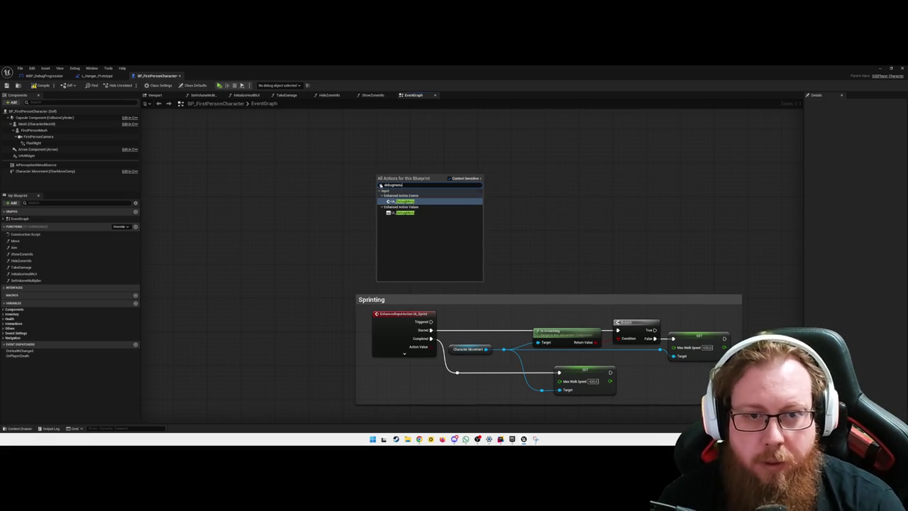
click(408, 202)
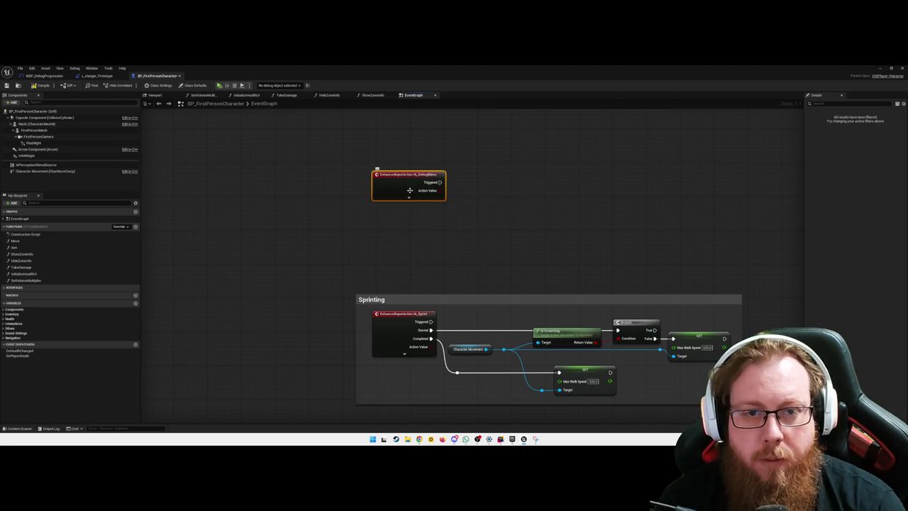
click(409, 198)
drag(413, 178, 405, 178)
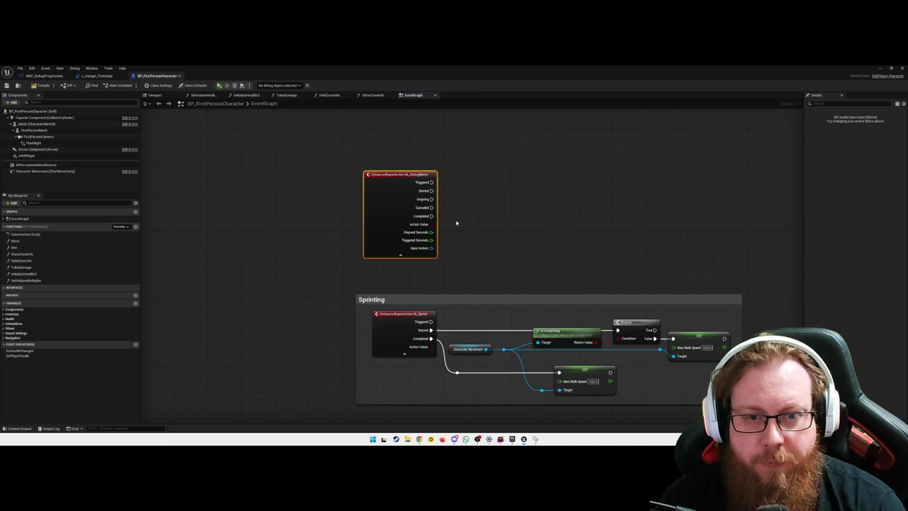
Add a Branch node and move it up beside the IA_DebugMenu event.
right_click(507, 220)
text(branch)
key(Return)
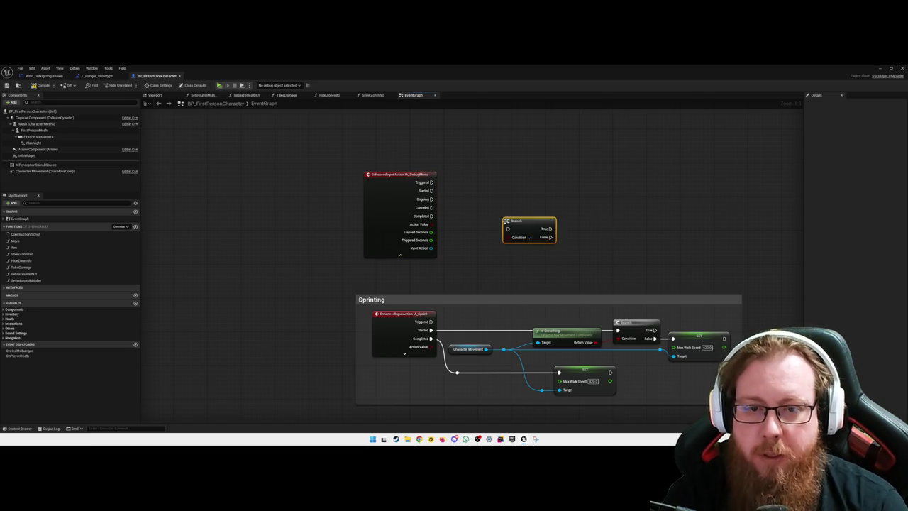
click(582, 212)
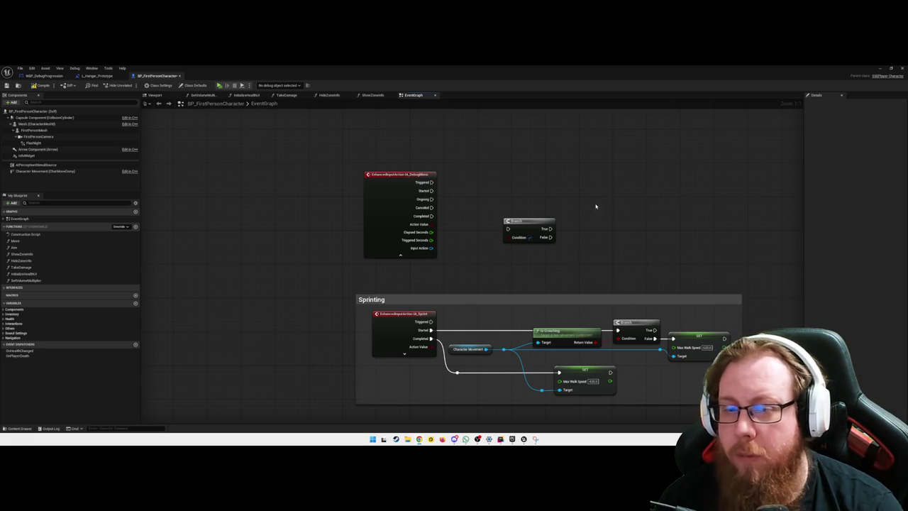
mouse_move(525, 222)
mouse_down()
mouse_move(575, 188)
mouse_move(551, 188)
mouse_move(604, 192)
mouse_up()
click(631, 239)
Start a 'remove' action search, then cancel it and drop the loose wire.
text(em)
key(BackSpace)
key(BackSpace)
text(remove)
key(BackSpace)
key(BackSpace)
key(BackSpace)
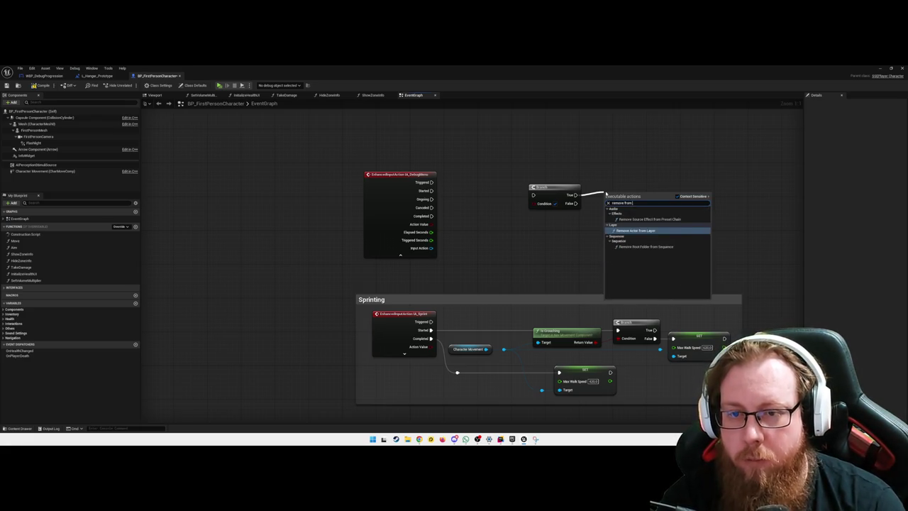
click(548, 255)
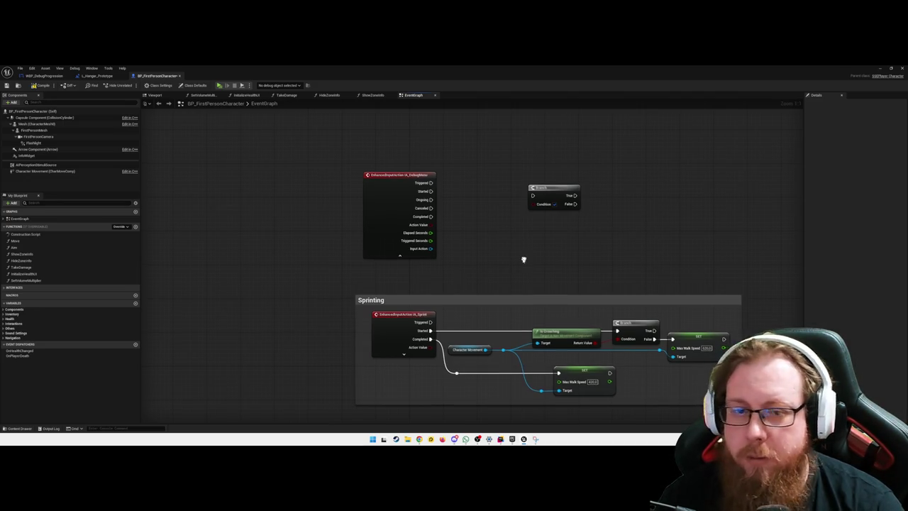
Add a Create Widget node with its class set to WBP_DebugProgression.
right_click(523, 259)
text(create widget)
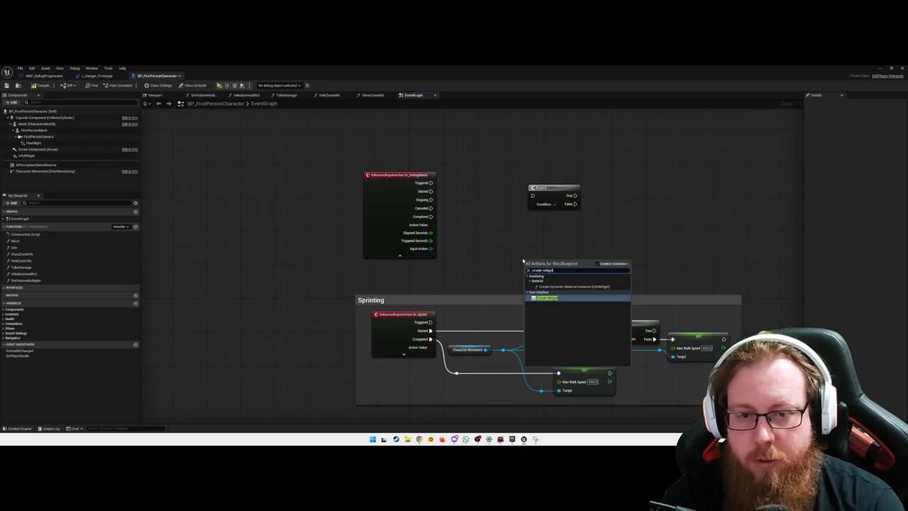
key(Return)
drag(560, 259, 560, 243)
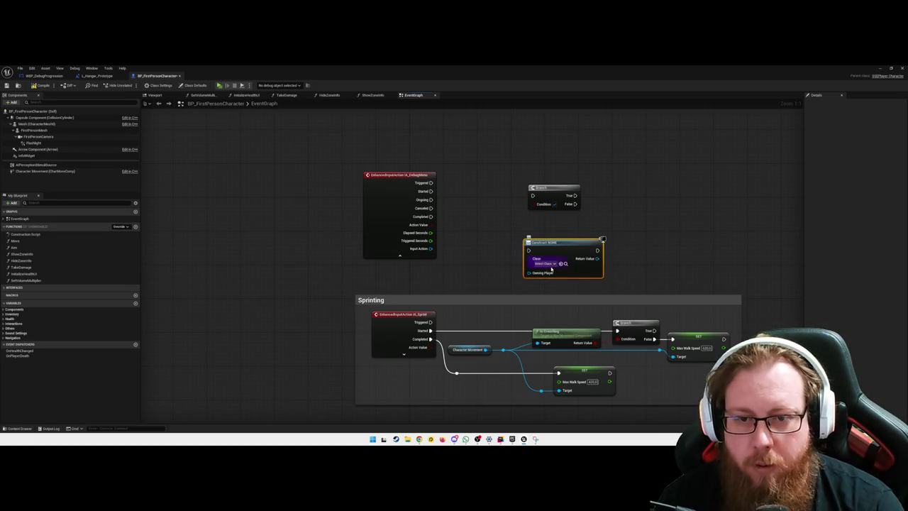
click(546, 263)
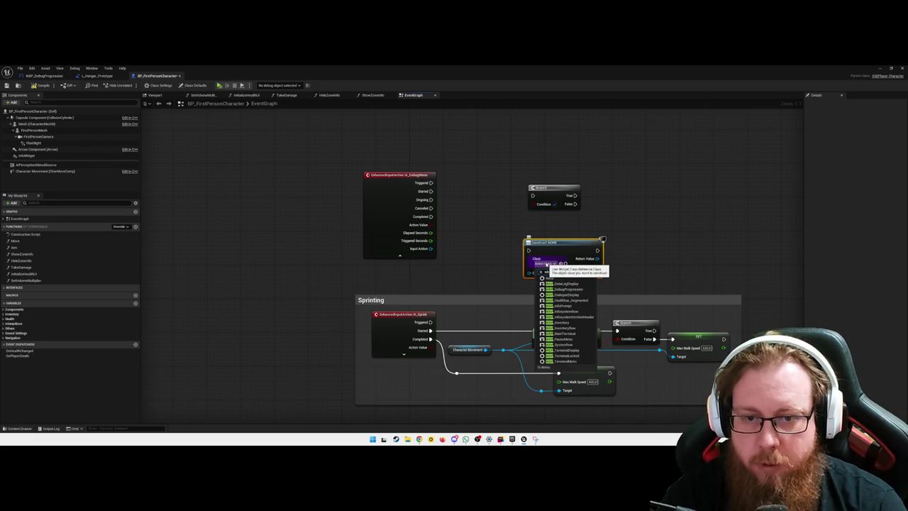
text(wbp_de)
click(563, 282)
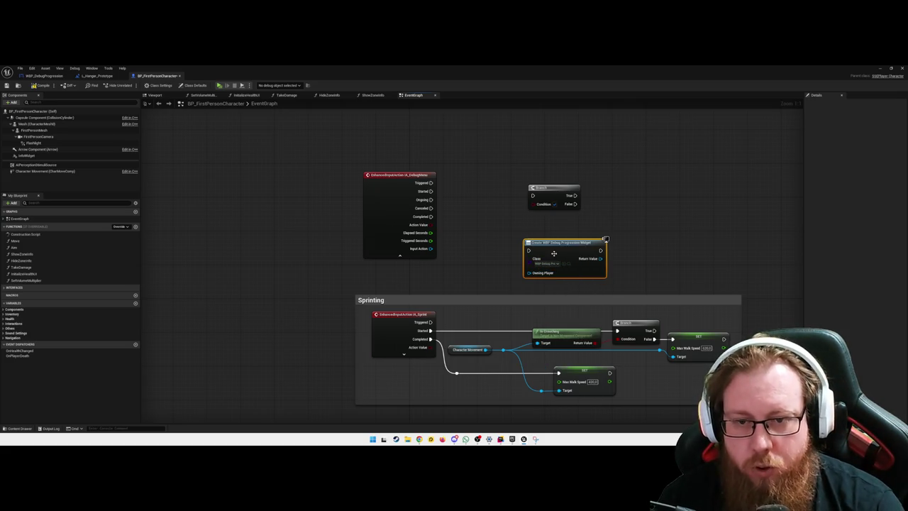
Wire the Branch False output into the Create WBP Debug Progression Widget node.
mouse_move(560, 234)
mouse_down()
mouse_move(654, 223)
mouse_move(659, 204)
mouse_up()
mouse_move(539, 188)
mouse_down()
mouse_move(514, 191)
mouse_move(559, 213)
mouse_move(636, 216)
mouse_move(629, 212)
mouse_move(645, 201)
mouse_up()
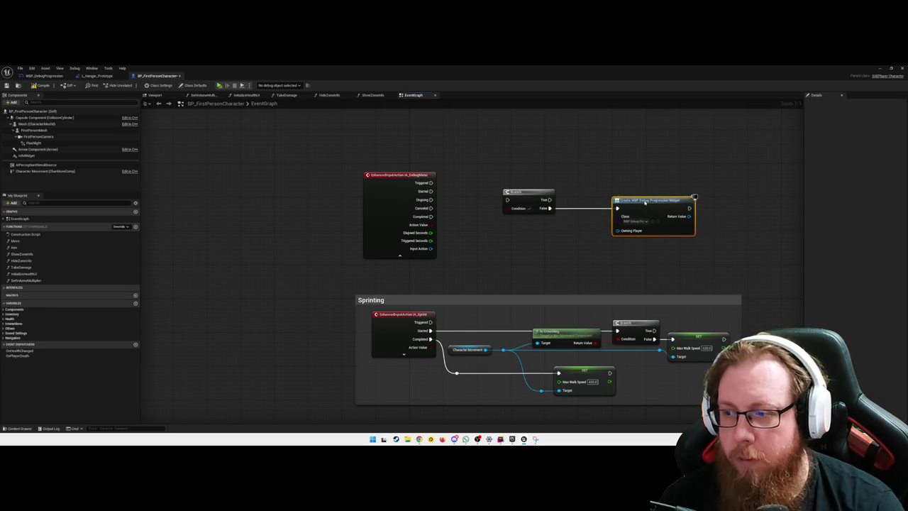
click(526, 252)
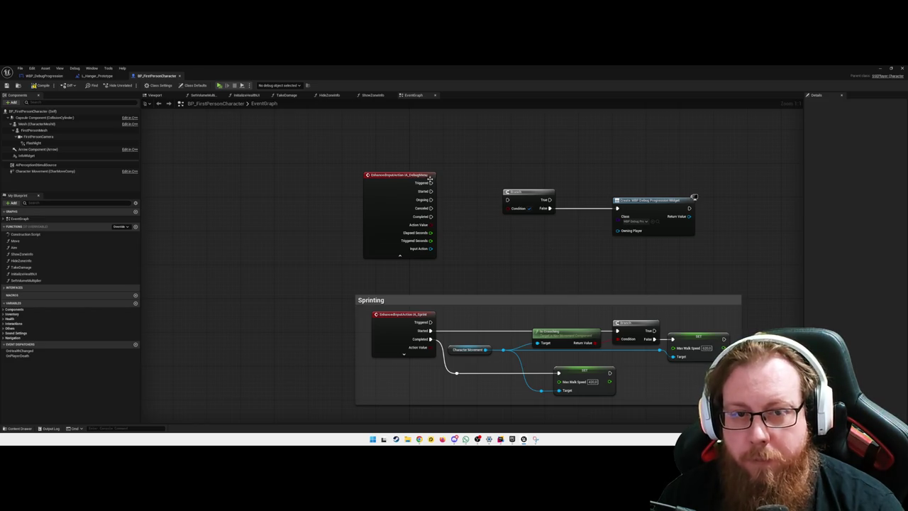
drag(431, 182, 464, 181)
Add an Is Valid node off Triggered, then replace it with the Is Valid macro.
text(is valid)
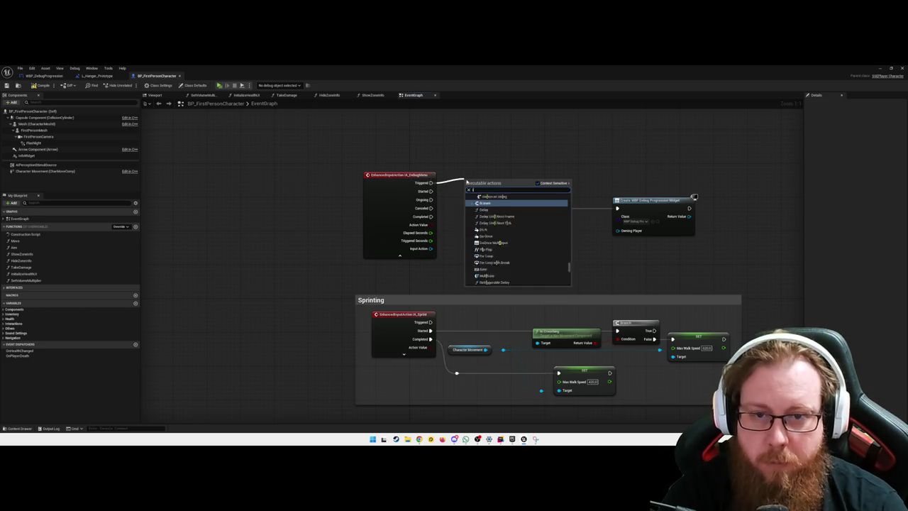
key(Return)
mouse_move(505, 200)
mouse_down()
mouse_move(497, 195)
mouse_move(508, 208)
mouse_move(543, 177)
mouse_up()
click(521, 237)
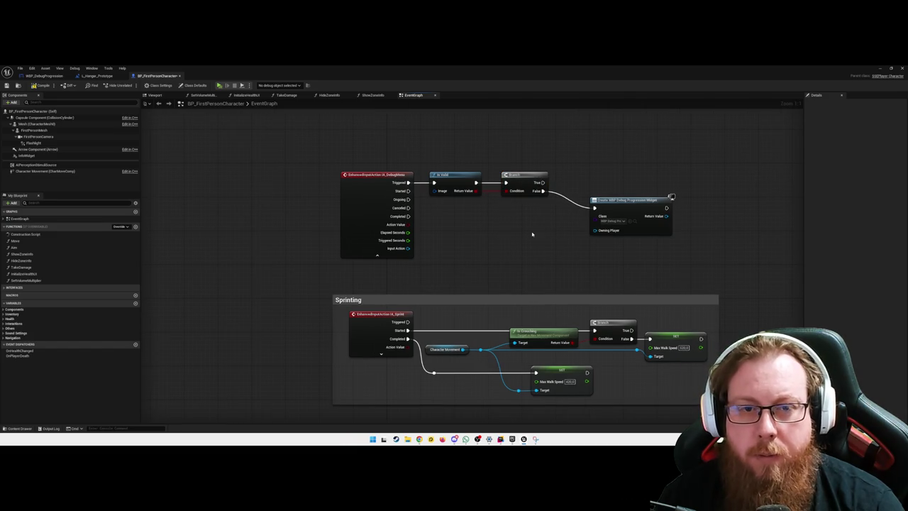
drag(408, 183, 463, 228)
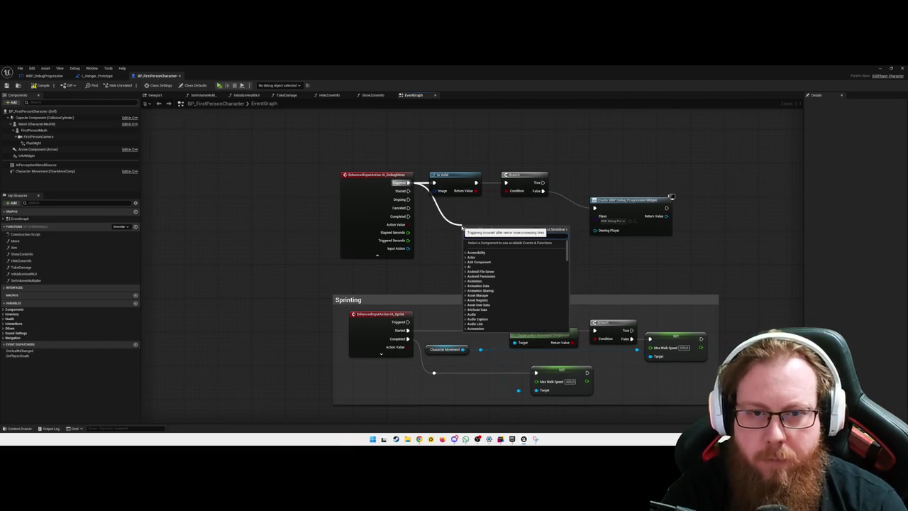
text(d)
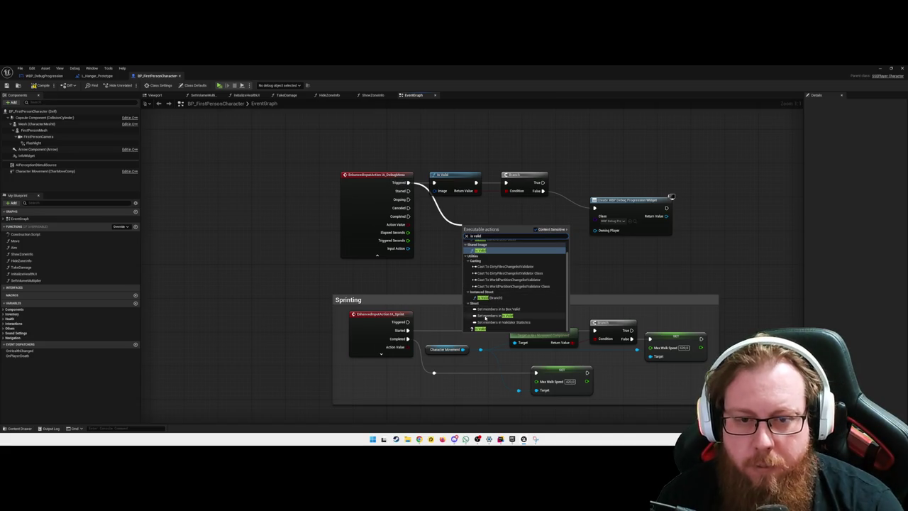
click(485, 330)
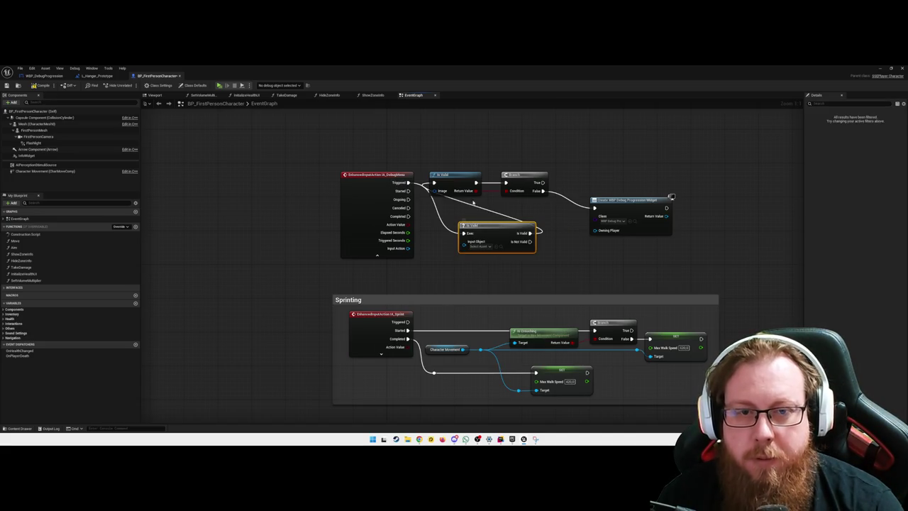
click(478, 209)
click(456, 178)
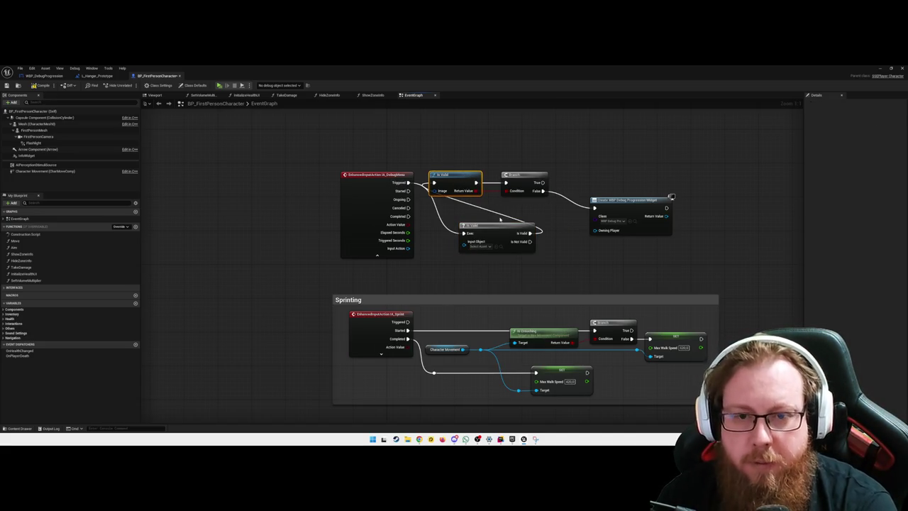
key(Delete)
drag(497, 225, 467, 175)
Discard the Is Valid macro, try an Is Valid (Branch) node, and delete that too.
click(451, 196)
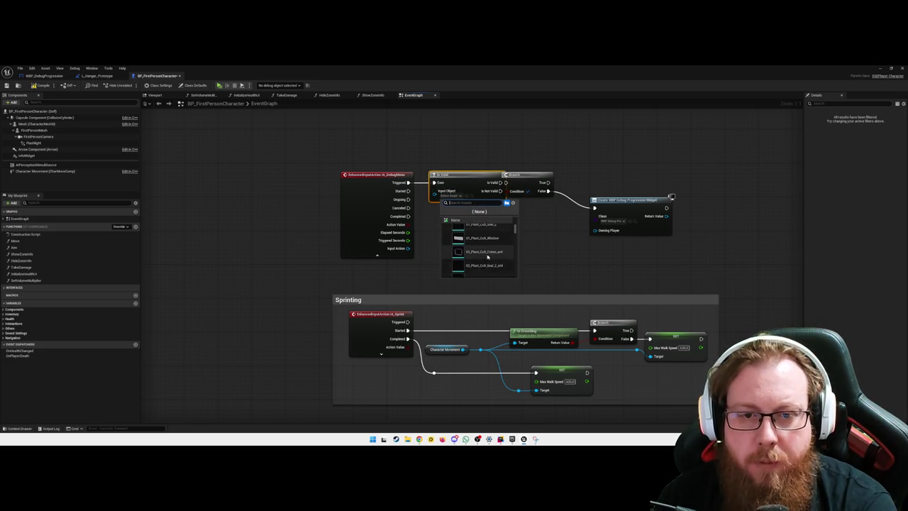
key(Escape)
click(434, 178)
key(Delete)
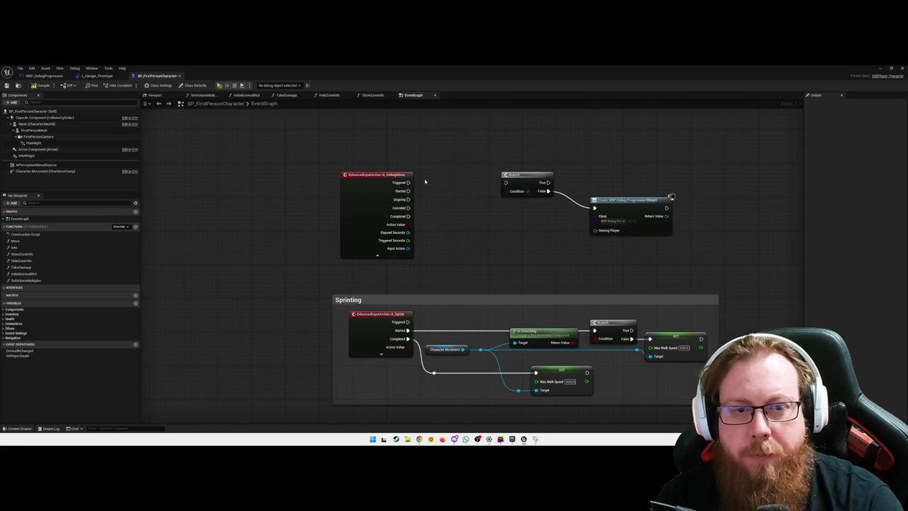
drag(408, 182, 430, 195)
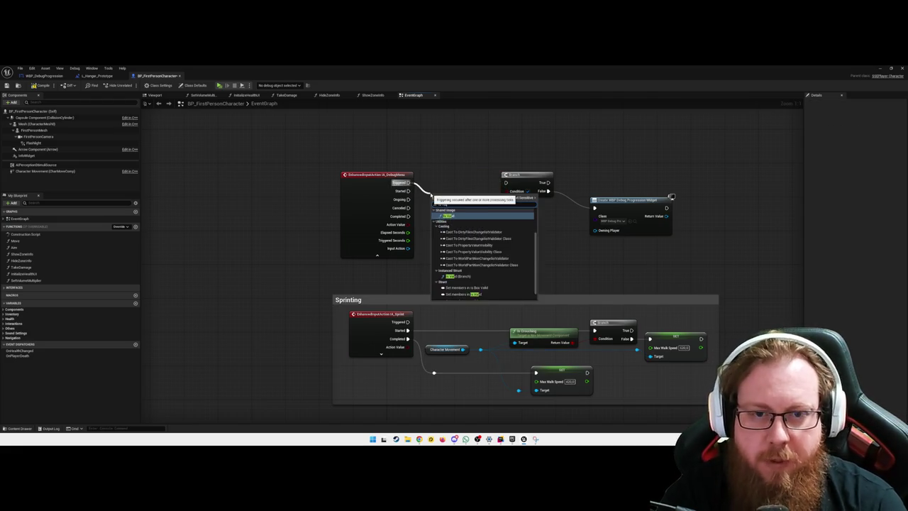
text(id)
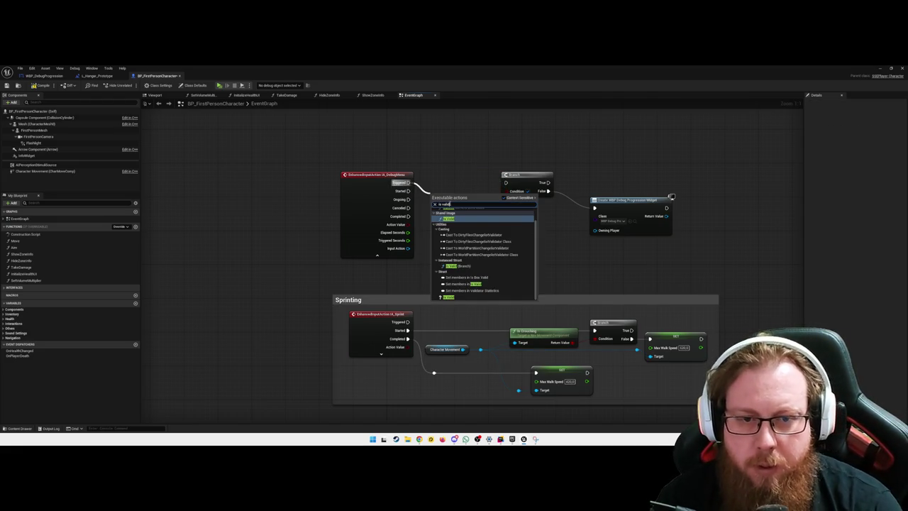
click(466, 267)
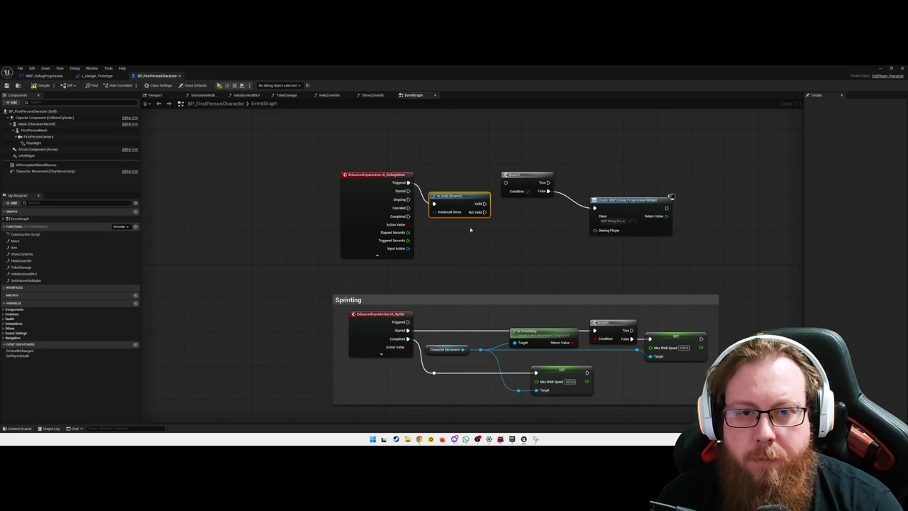
drag(462, 201, 466, 175)
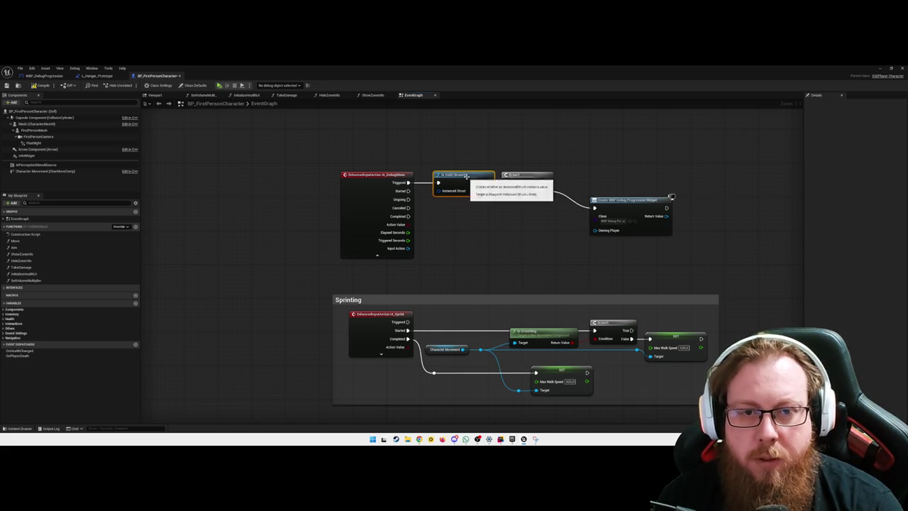
key(Delete)
Add the Is Valid macro from the Triggered output and place it before the Branch.
drag(409, 183, 431, 183)
text(is valid)
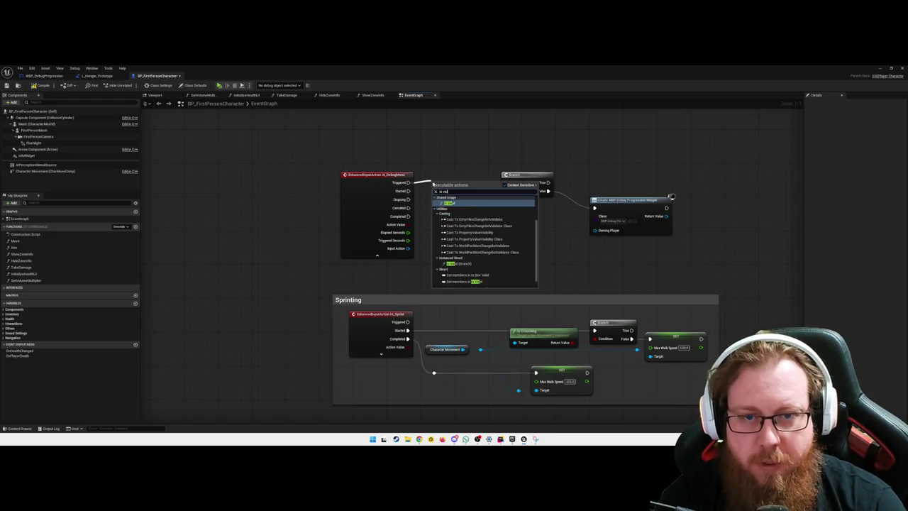
scroll(466, 235, up, 2)
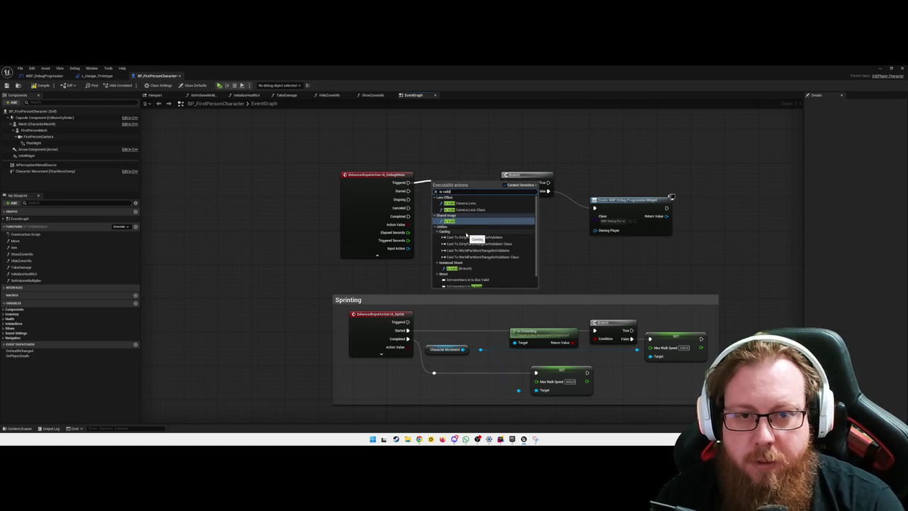
scroll(483, 241, down, 2)
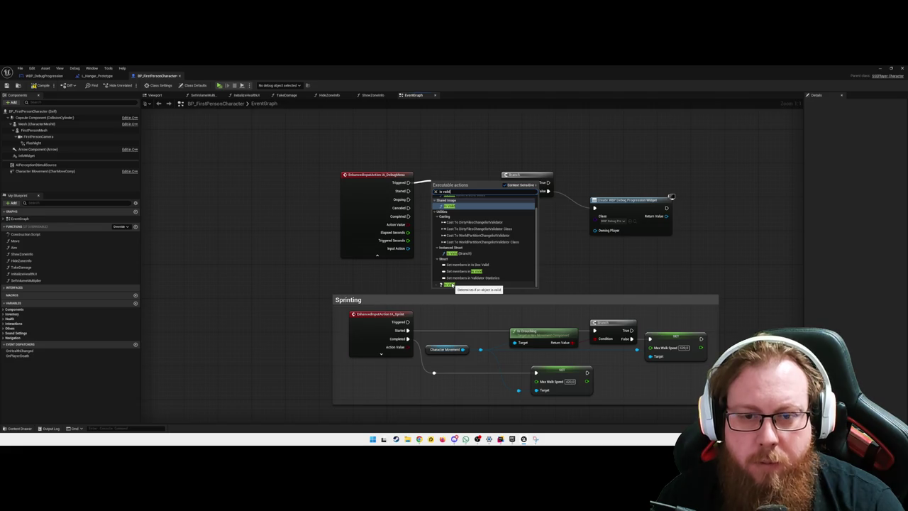
click(451, 284)
mouse_move(503, 202)
mouse_down()
mouse_move(491, 187)
mouse_move(506, 184)
mouse_up()
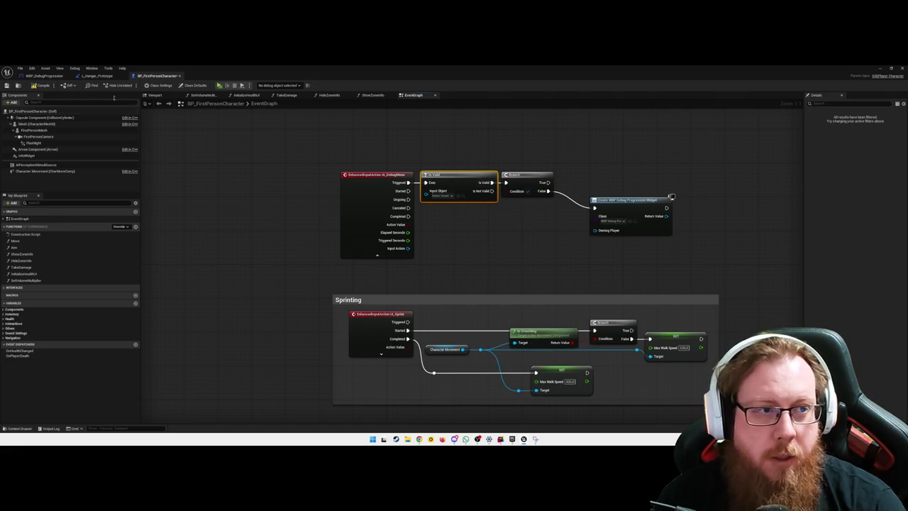
Compile the character blueprint and remove the test Input Action wire from Input Object.
click(39, 86)
drag(487, 233, 454, 241)
mouse_move(374, 254)
mouse_down()
mouse_move(395, 202)
mouse_move(264, 241)
mouse_up()
click(486, 263)
mouse_move(486, 263)
mouse_down()
mouse_move(469, 277)
mouse_move(447, 278)
mouse_up()
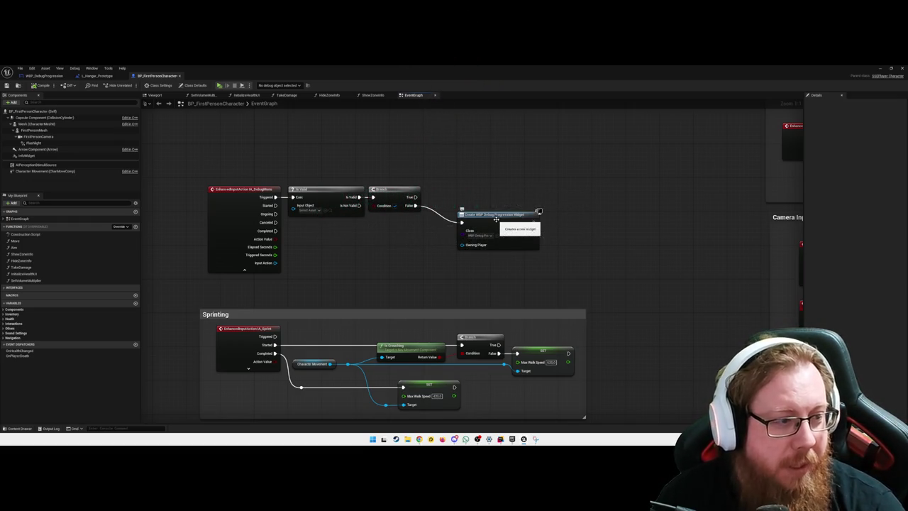
Move the Create Widget node beside the Branch, then minimize the editor to the hangar level.
drag(505, 214, 514, 202)
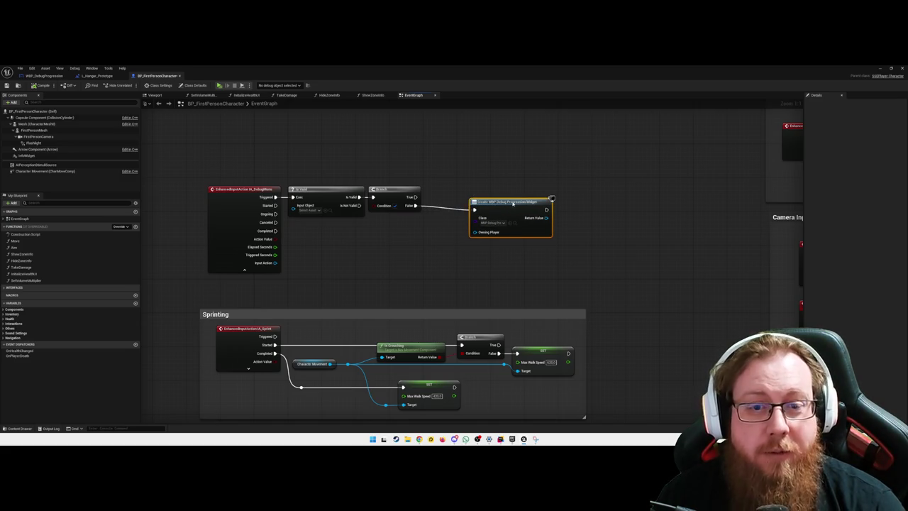
drag(532, 268, 208, 183)
click(406, 257)
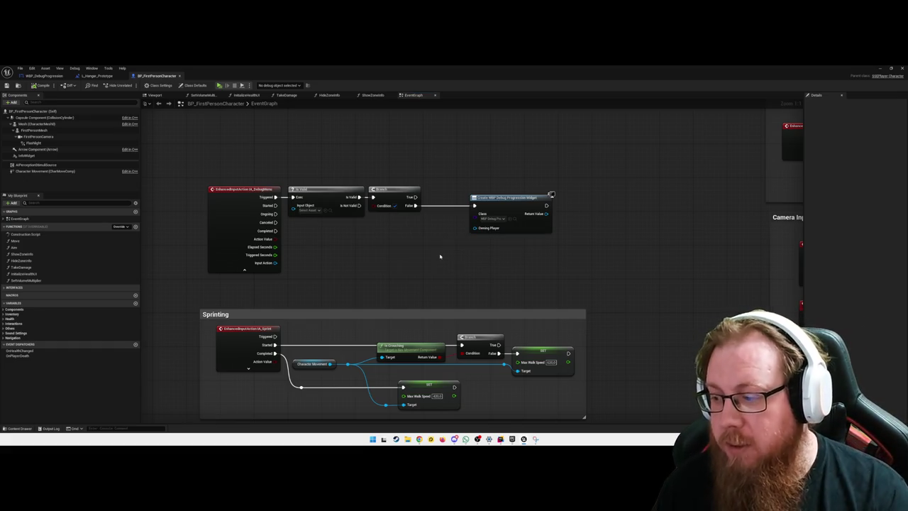
click(879, 68)
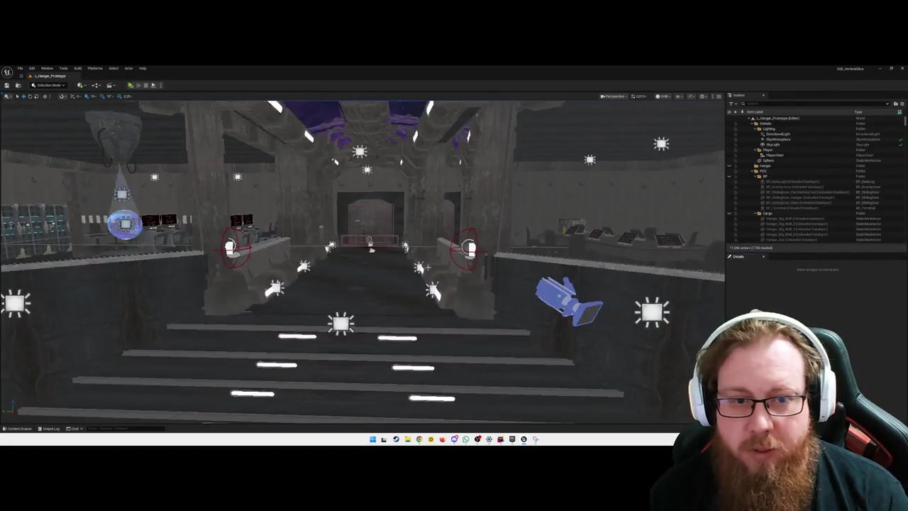
key(w)
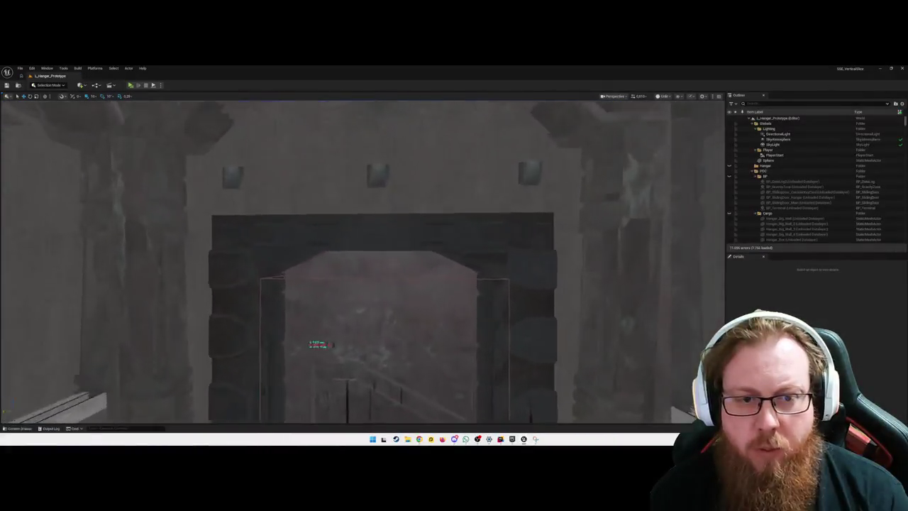
key(w)
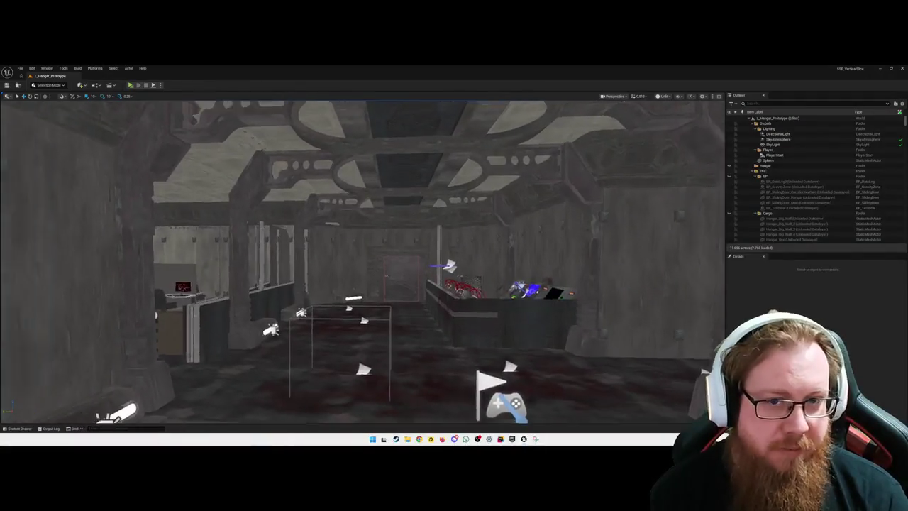
key(w)
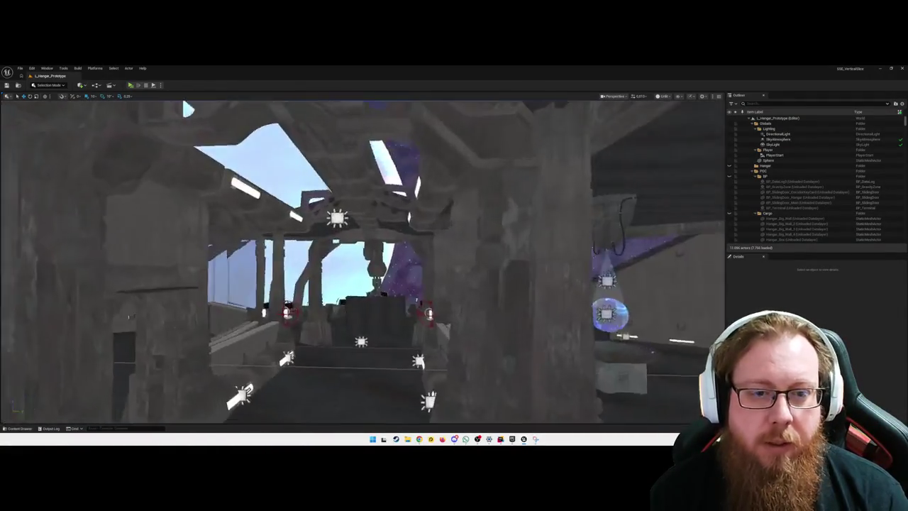
key(w)
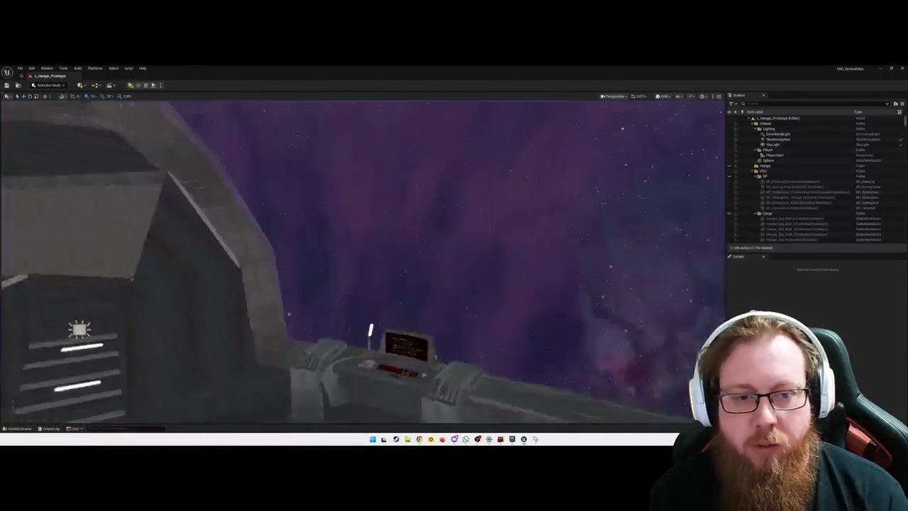
key(w)
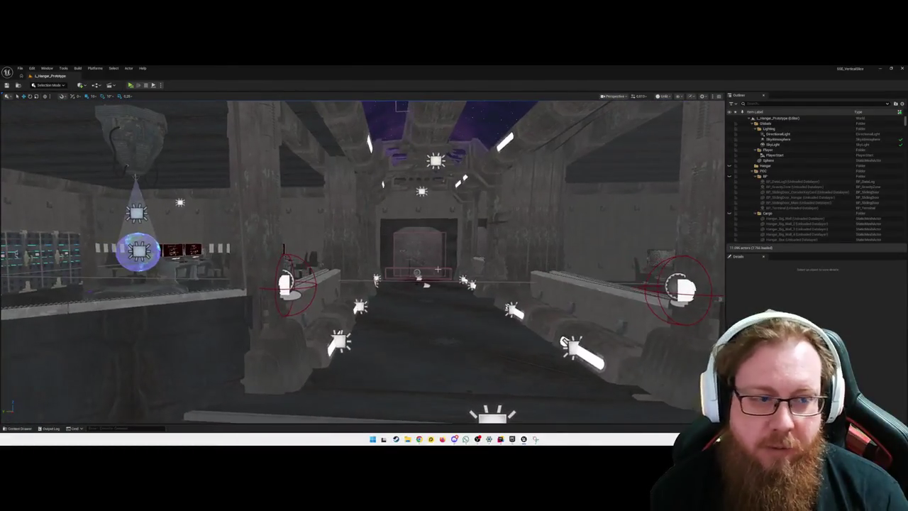
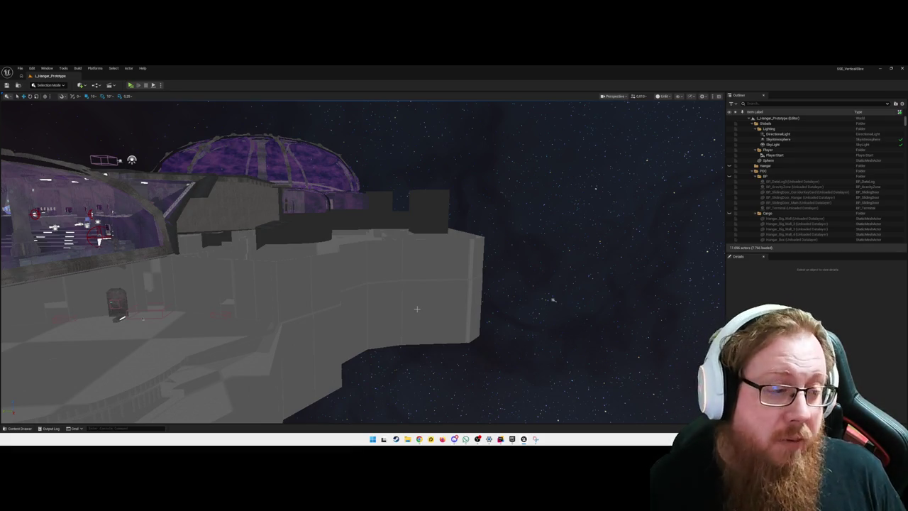
Load the DL_POC_Area data layer in the Data Layers Outliner, then minimize that window.
mouse_move(441, 296)
mouse_down()
mouse_move(369, 296)
mouse_move(465, 302)
mouse_up()
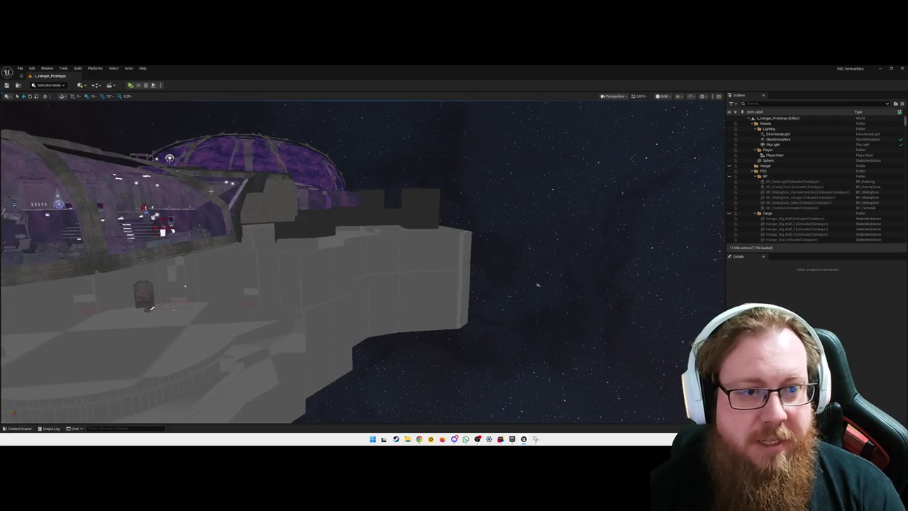
click(78, 68)
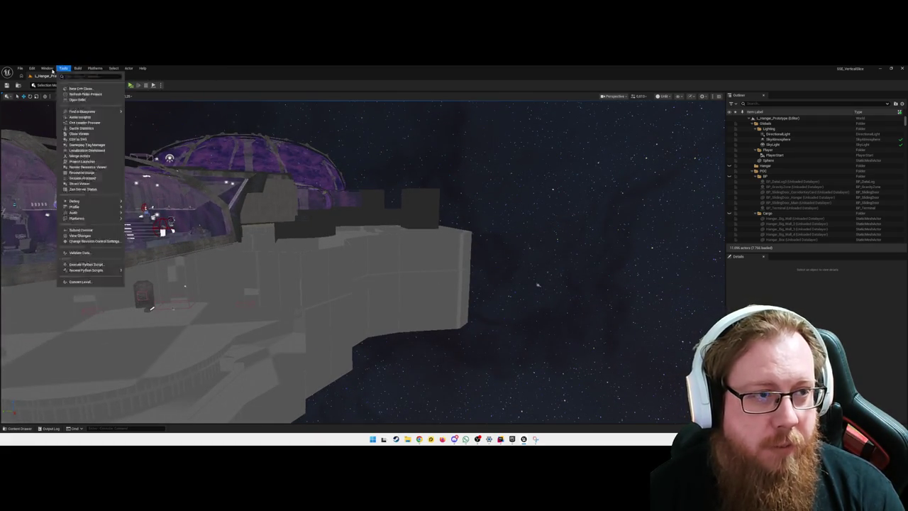
click(50, 69)
mouse_move(101, 121)
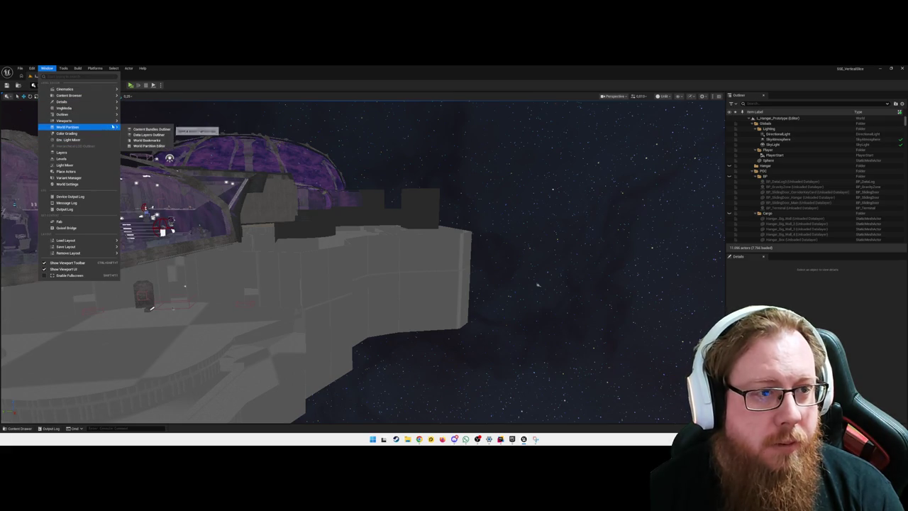
click(147, 135)
drag(409, 126, 505, 147)
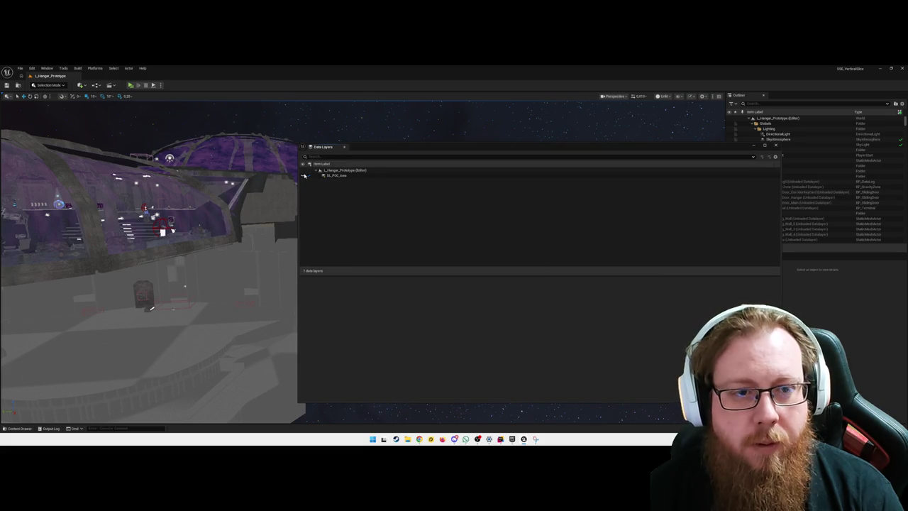
click(304, 176)
click(753, 145)
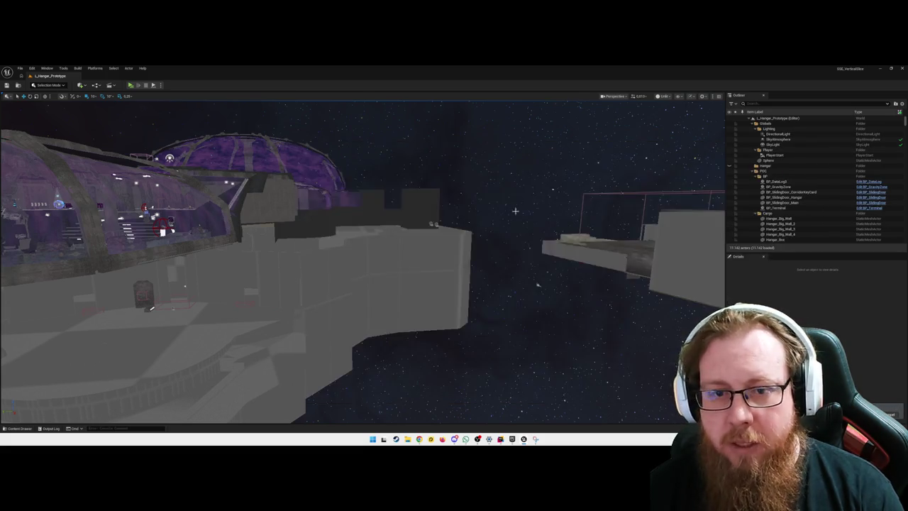
key(d)
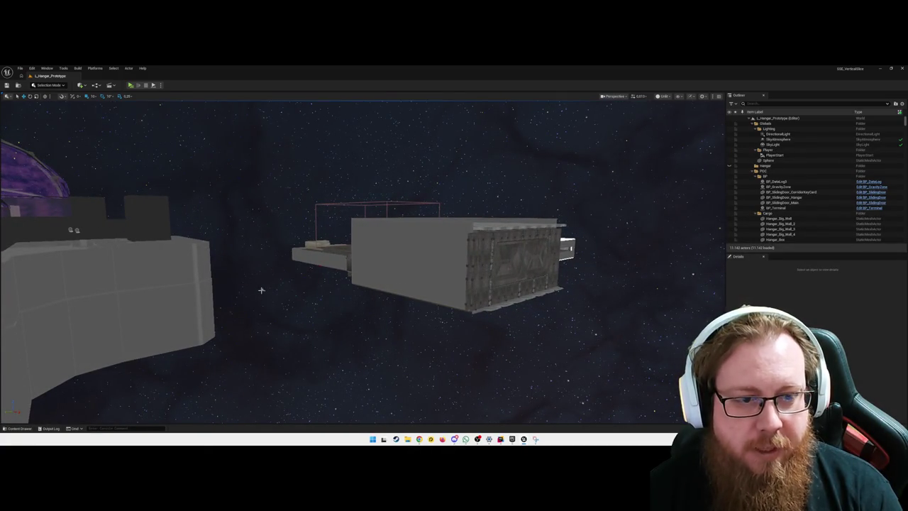
click(261, 289)
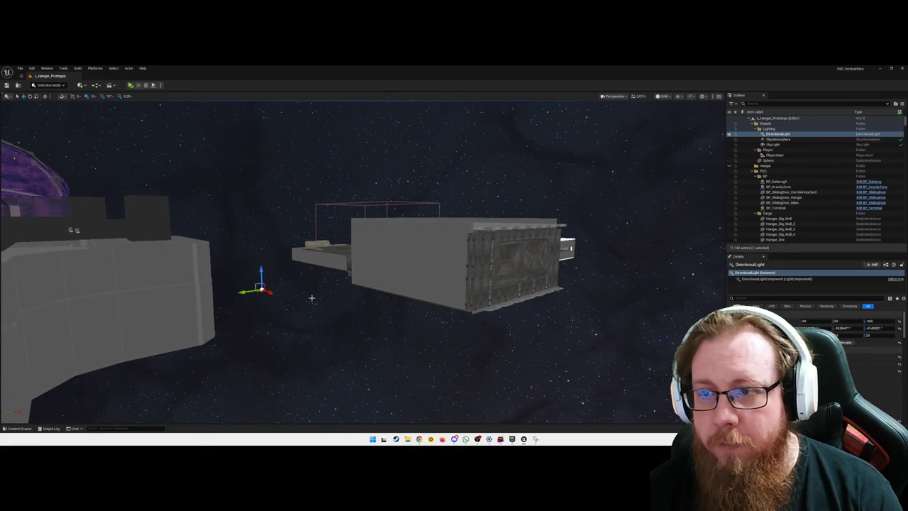
click(408, 293)
mouse_move(422, 319)
mouse_down()
mouse_move(469, 295)
mouse_move(468, 266)
mouse_up()
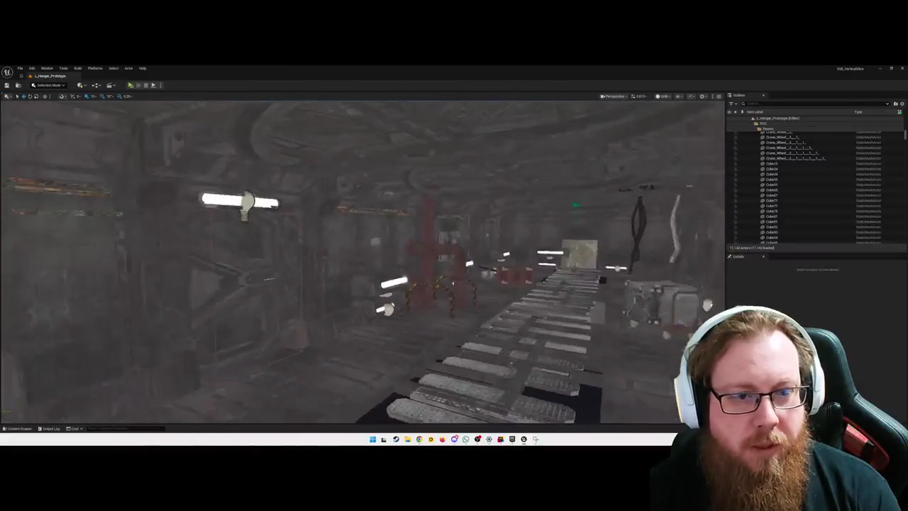
mouse_move(469, 266)
mouse_down()
mouse_move(539, 266)
mouse_move(469, 266)
mouse_up()
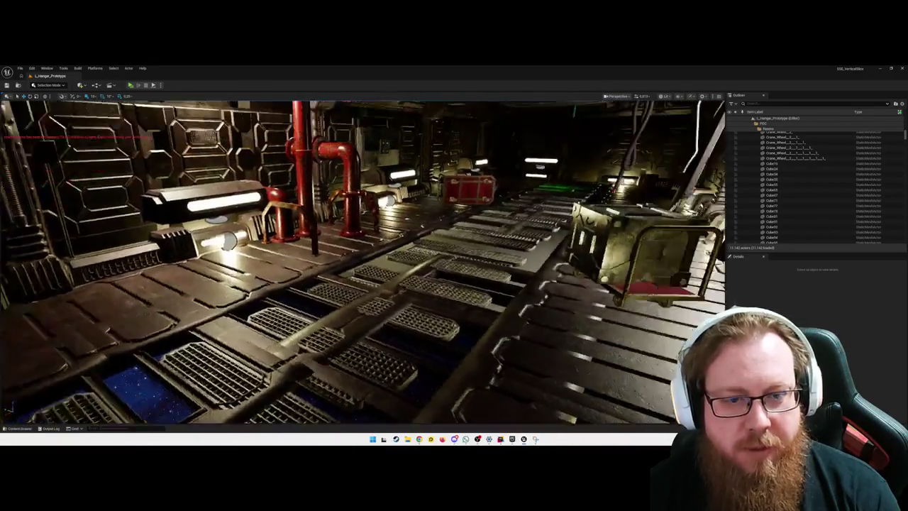
drag(468, 266, 568, 266)
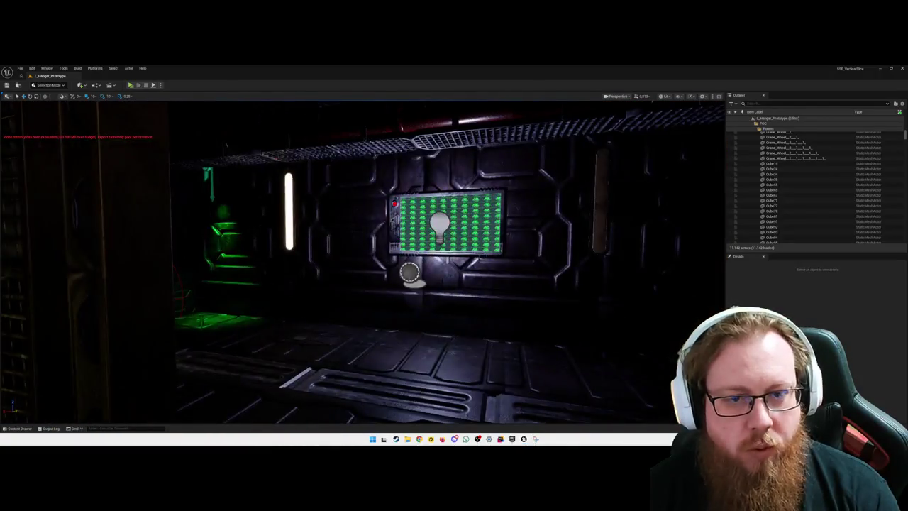
drag(568, 266, 731, 271)
mouse_move(624, 280)
mouse_down()
mouse_move(639, 279)
mouse_move(623, 272)
mouse_move(406, 296)
mouse_up()
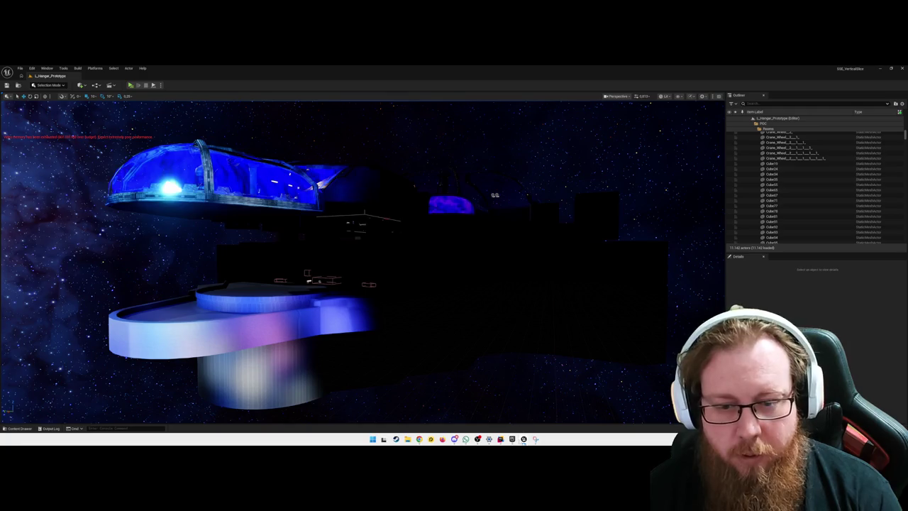
Unload the DL_POC_Area data layer and close the Data Layers window.
mouse_move(523, 439)
click(571, 417)
click(308, 176)
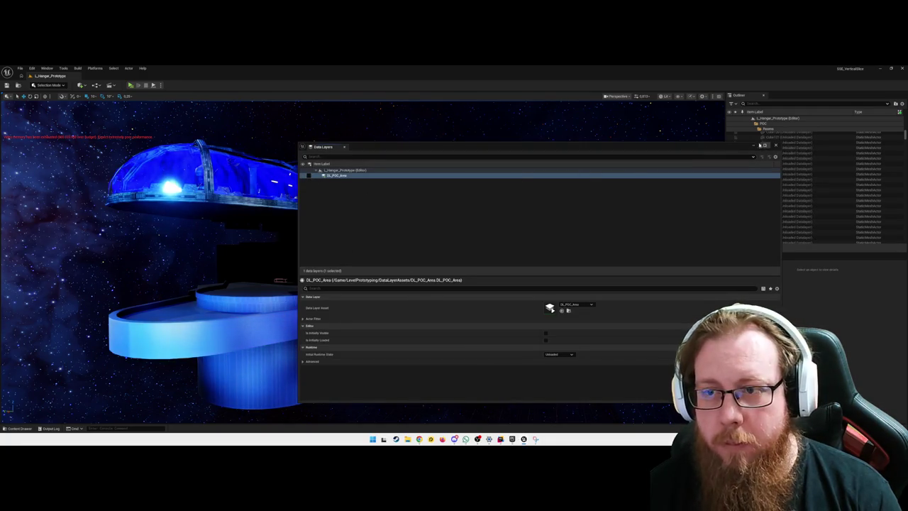
click(775, 146)
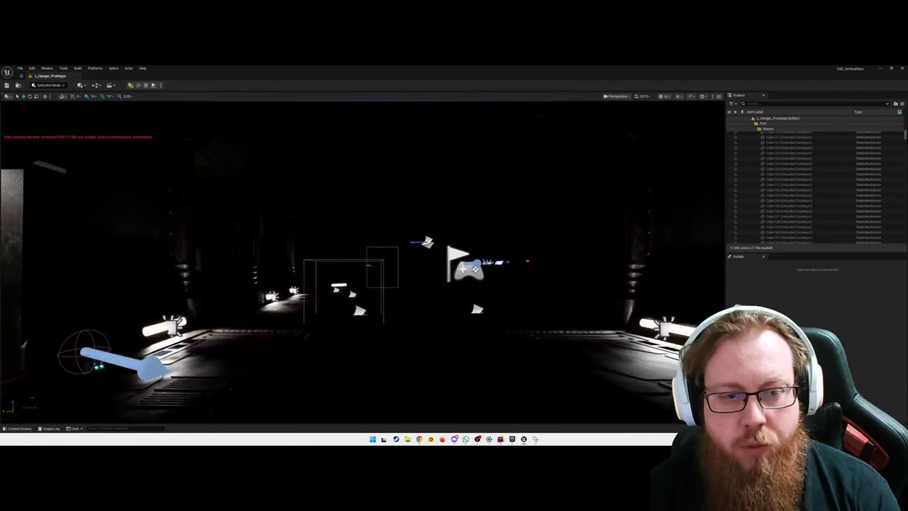
Switch the viewport to Unlit mode, select a hangar pillar, then return to BP_FirstPersonCharacter's graph.
key(alt+3)
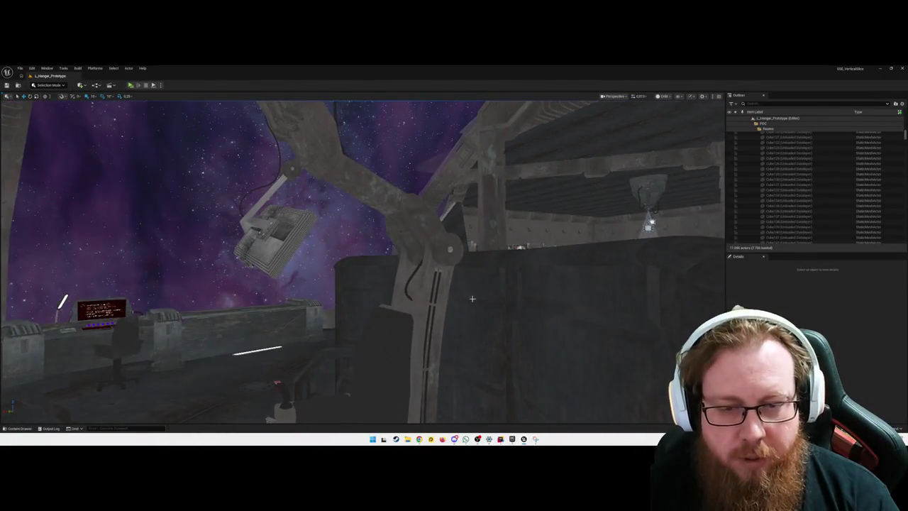
click(481, 298)
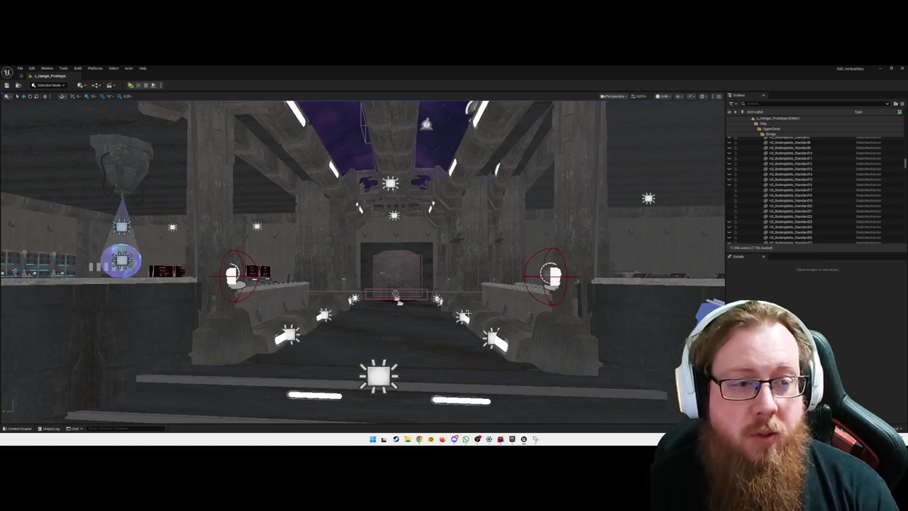
mouse_move(523, 439)
click(523, 410)
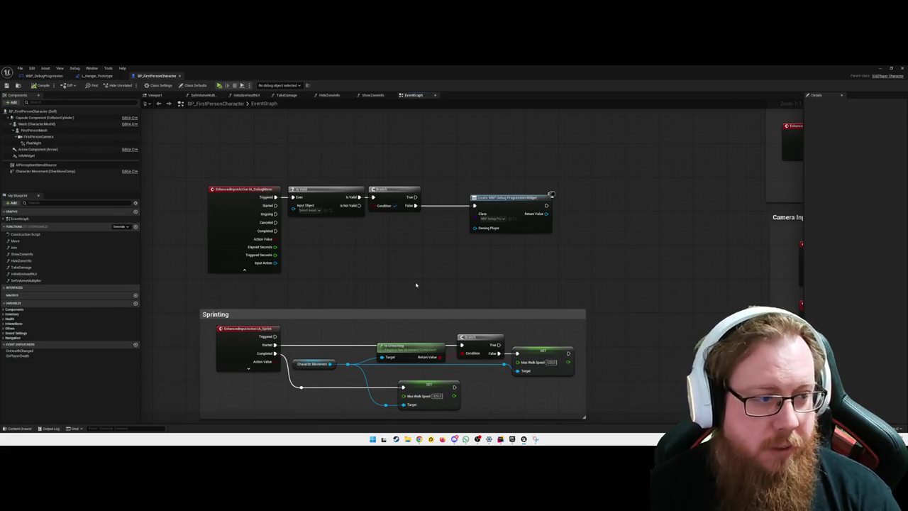
Add an Add to Viewport node after Create Widget, targeting its Return Value.
drag(479, 263, 451, 261)
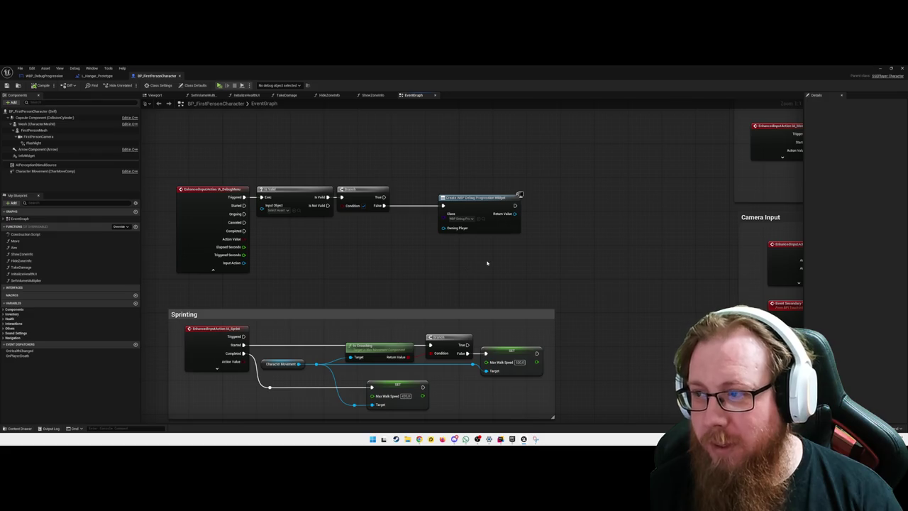
drag(508, 246, 458, 248)
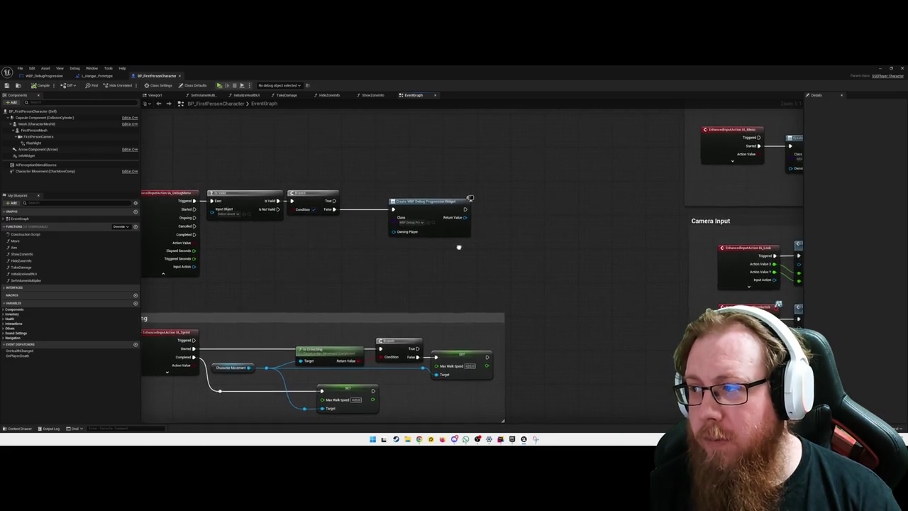
drag(464, 208, 493, 211)
text(add to view)
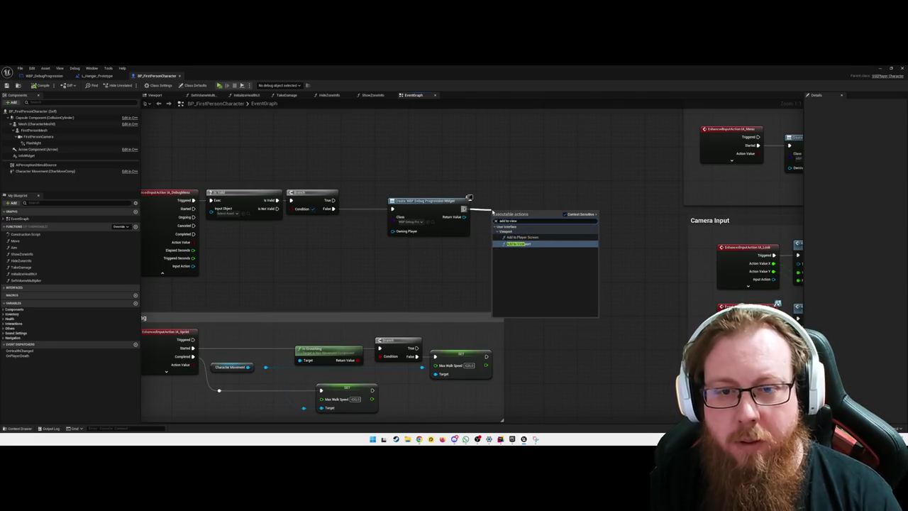
key(Return)
mouse_move(498, 207)
mouse_down()
mouse_move(498, 194)
mouse_move(494, 217)
mouse_up()
click(497, 247)
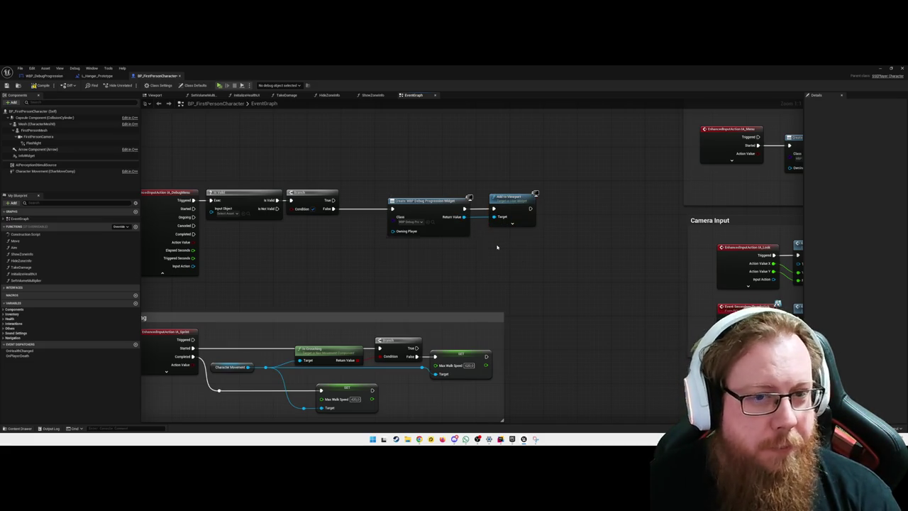
Add a Remove from Parent node on Return Value, wired from Branch True via a reroute.
drag(341, 193, 414, 189)
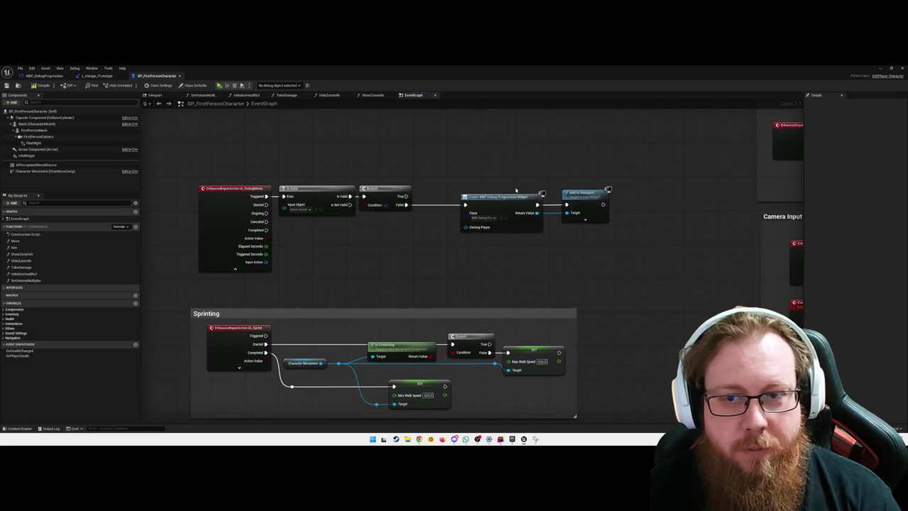
drag(537, 212, 539, 172)
text(rem)
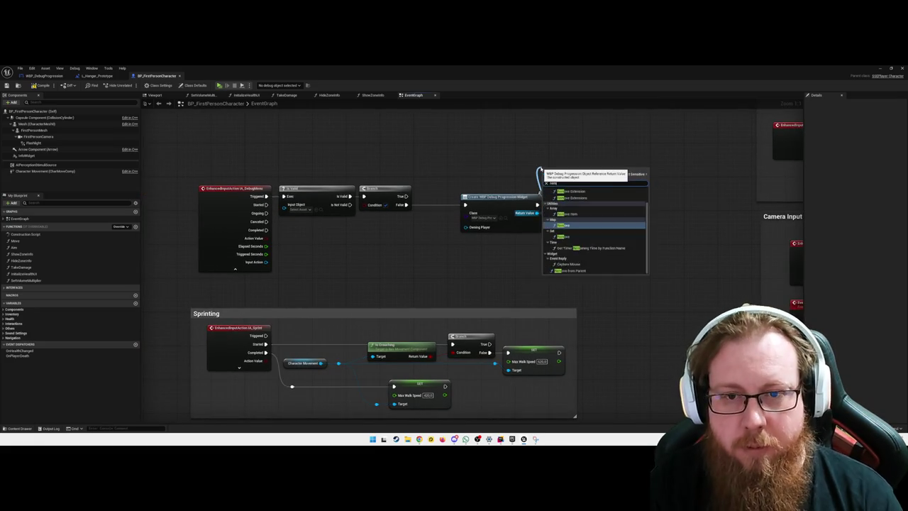
text(ove from)
key(Return)
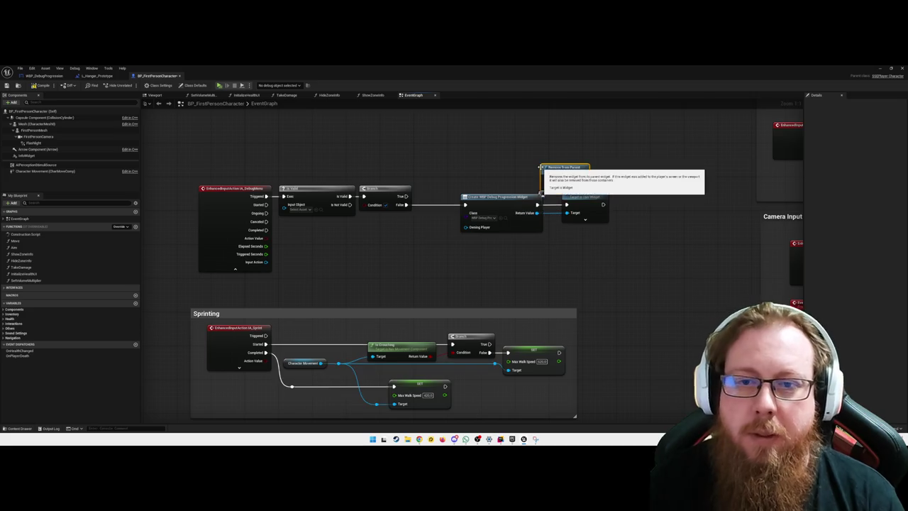
drag(562, 169, 583, 164)
drag(413, 197, 566, 175)
double_click(423, 194)
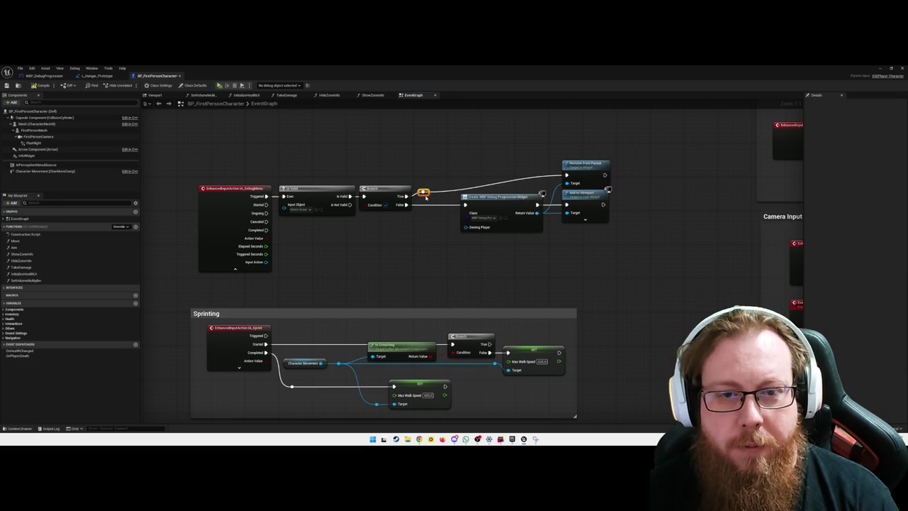
mouse_move(425, 192)
mouse_down()
mouse_move(439, 194)
mouse_move(438, 180)
mouse_up()
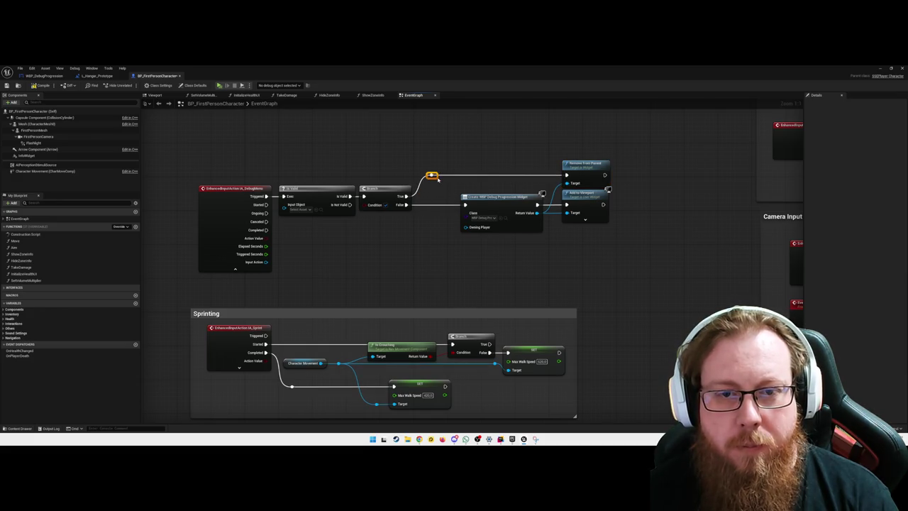
Pan across the finished widget toggle logic and start a new snip.
drag(393, 255, 450, 251)
mouse_move(637, 197)
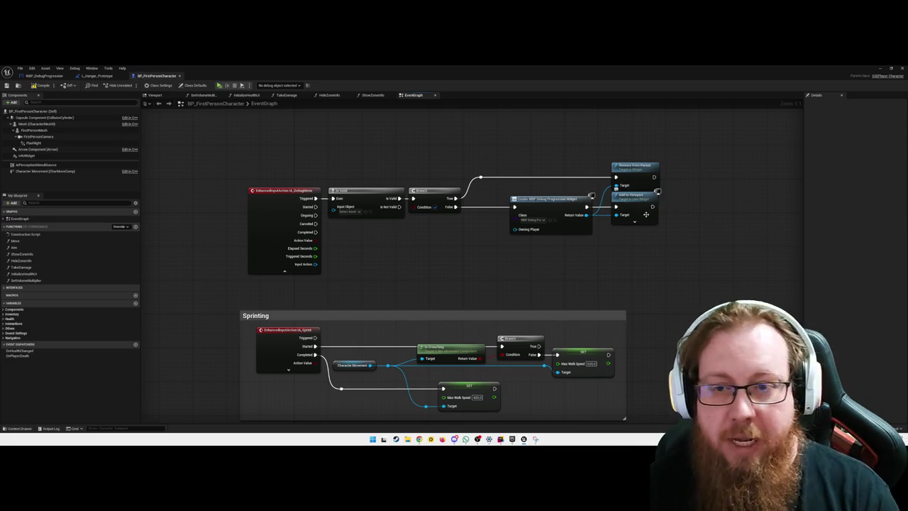
drag(421, 264, 447, 259)
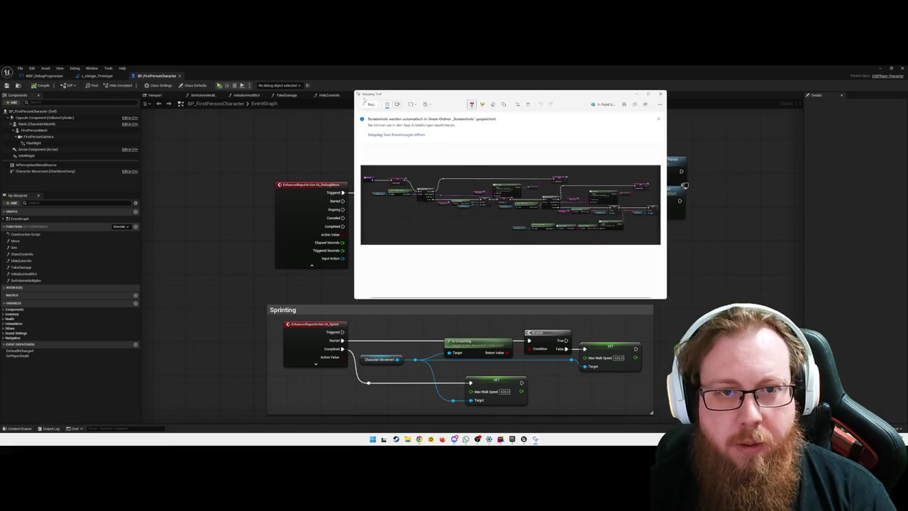
click(368, 104)
Capture a screenshot of the blueprint graph region.
mouse_move(258, 118)
mouse_down()
mouse_move(623, 253)
mouse_move(709, 296)
mouse_up()
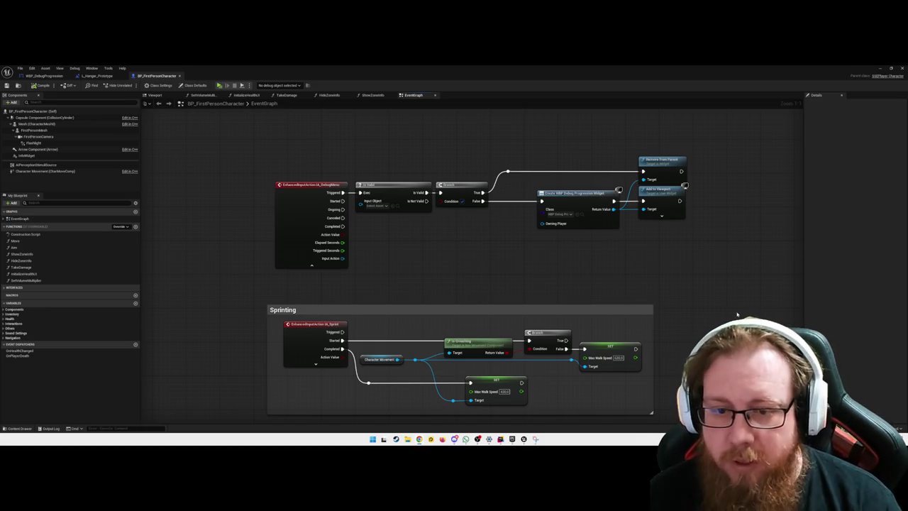
mouse_move(535, 264)
mouse_down()
mouse_move(549, 265)
mouse_move(503, 267)
mouse_up()
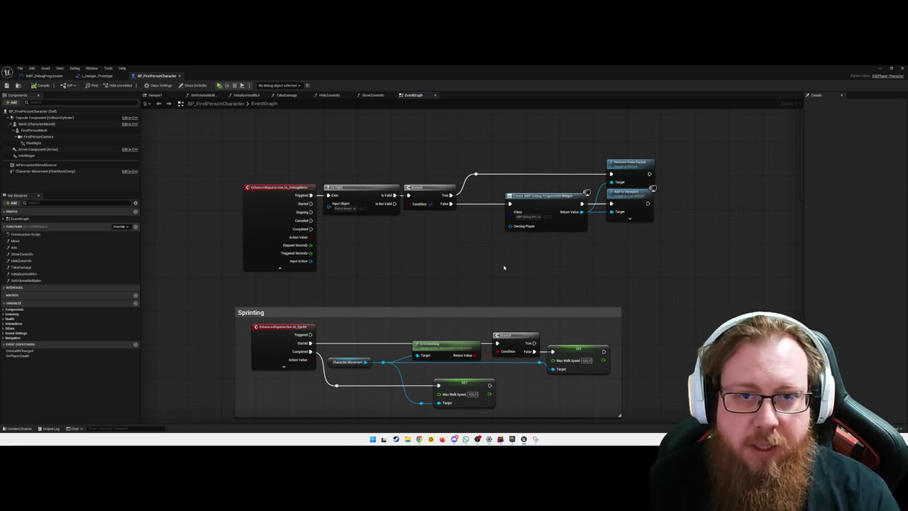
Minimize the Blueprint editor to get back to the hangar level viewport.
click(881, 68)
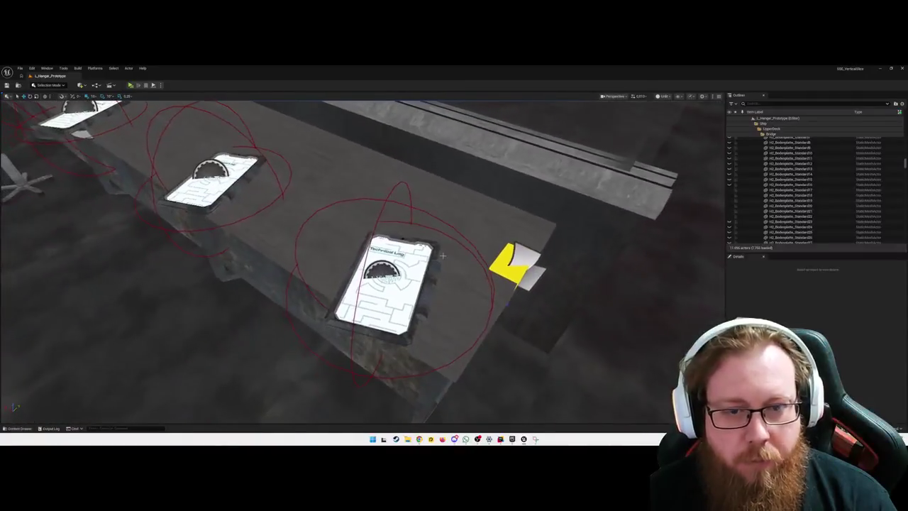
Deselect the Technical Log and fly the view through the corridor into the cockpit and back.
click(385, 293)
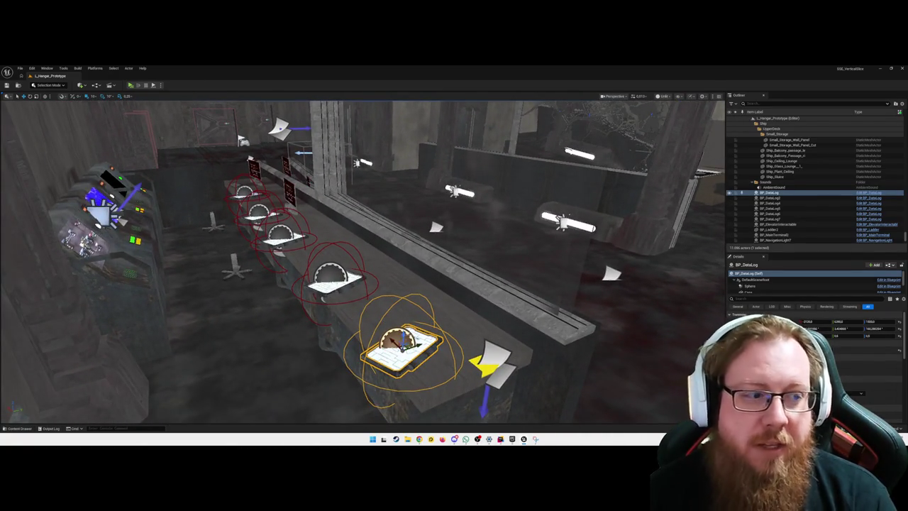
key(Escape)
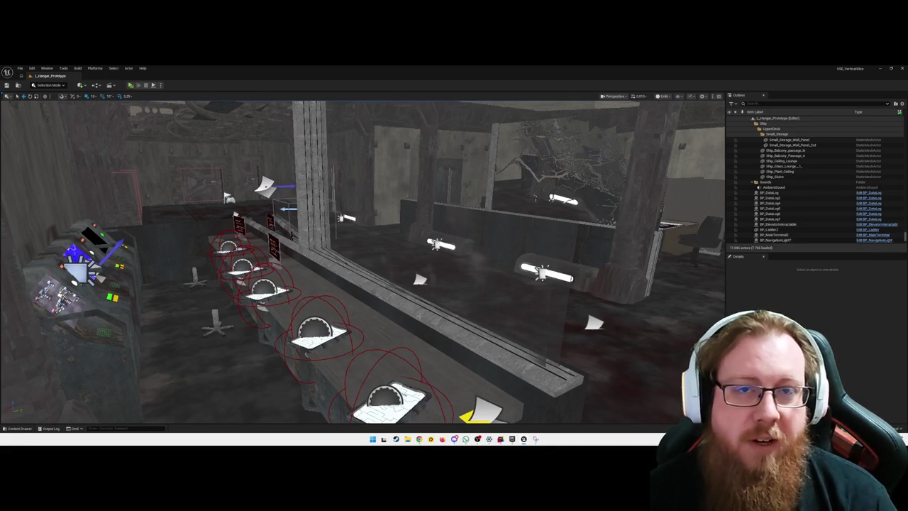
key(a)
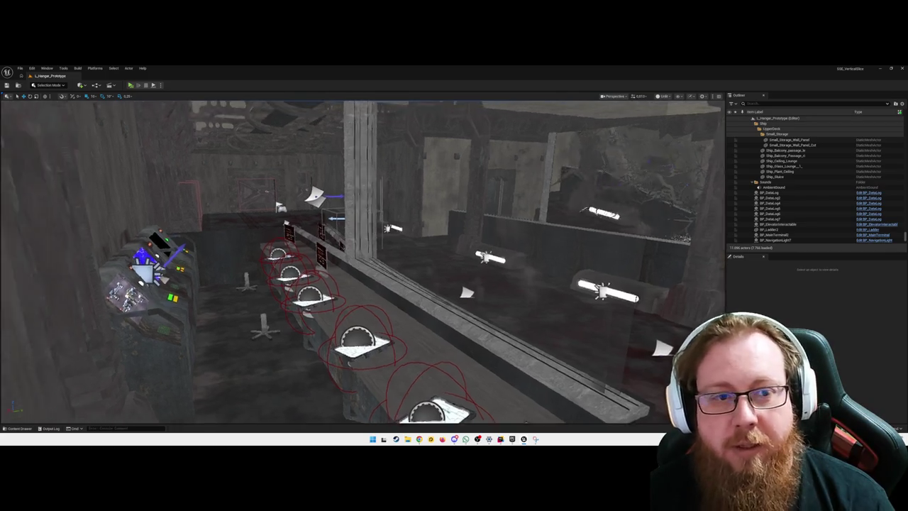
key(w)
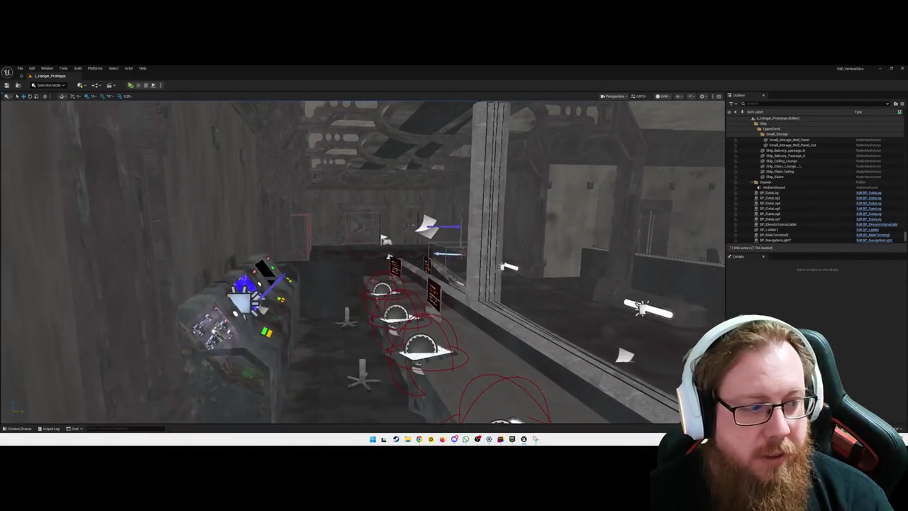
key(w)
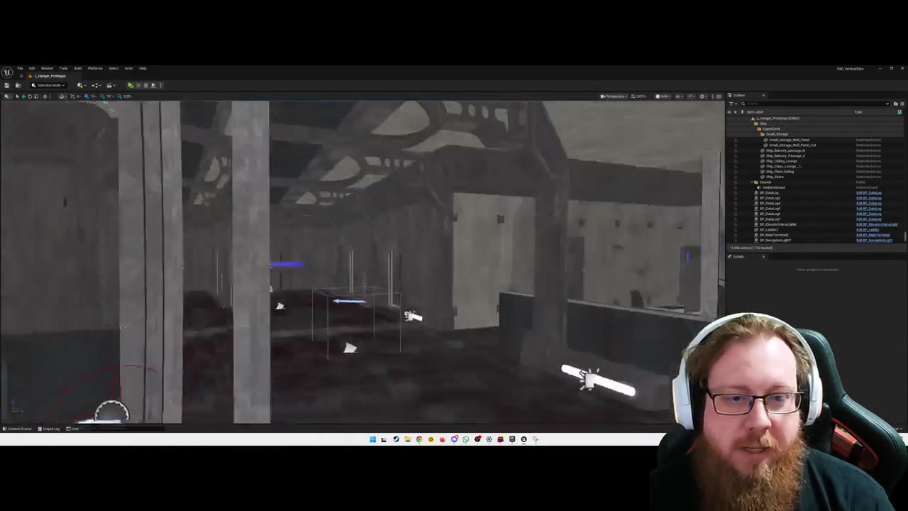
key(w)
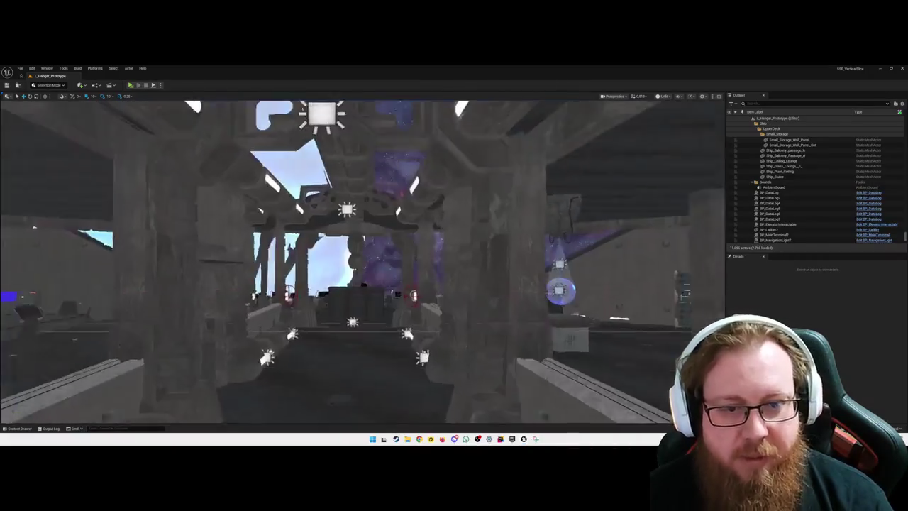
key(s)
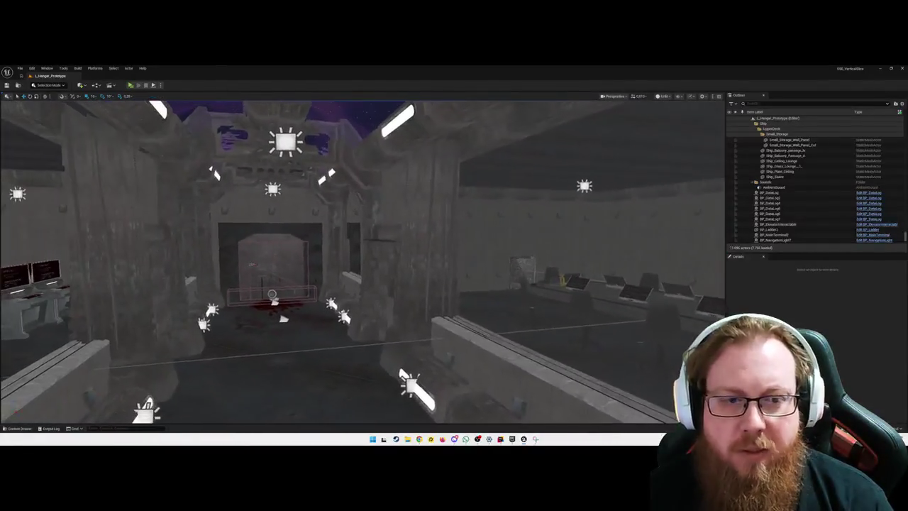
key(s)
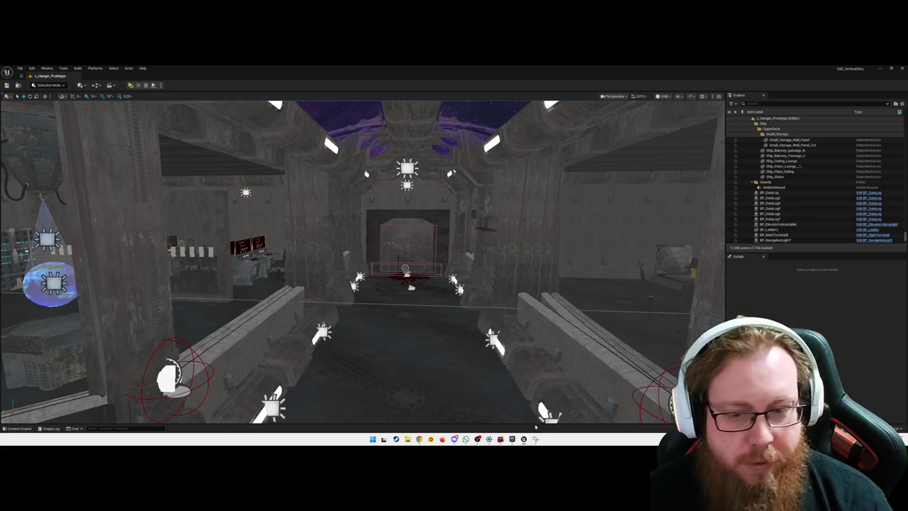
Return to the BP_FirstPersonCharacter graph and box-select the Branch and widget nodes.
mouse_move(523, 439)
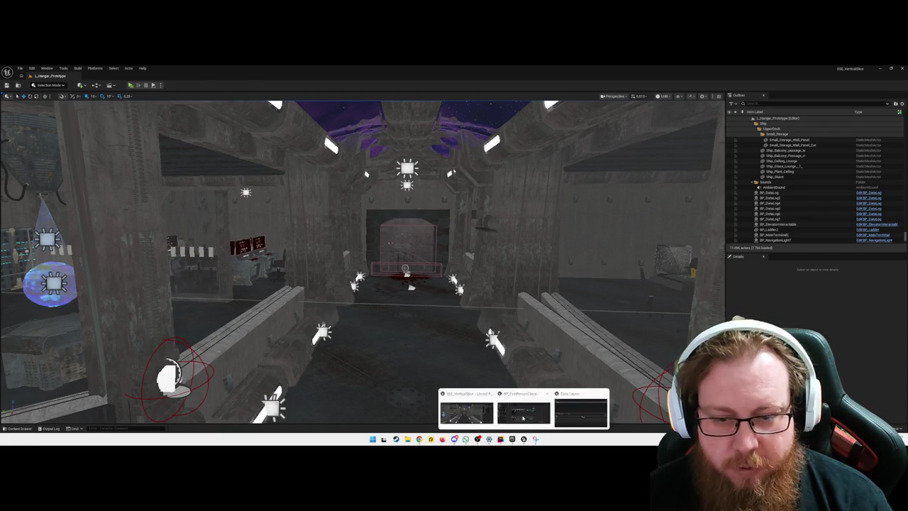
click(466, 409)
drag(418, 256, 468, 263)
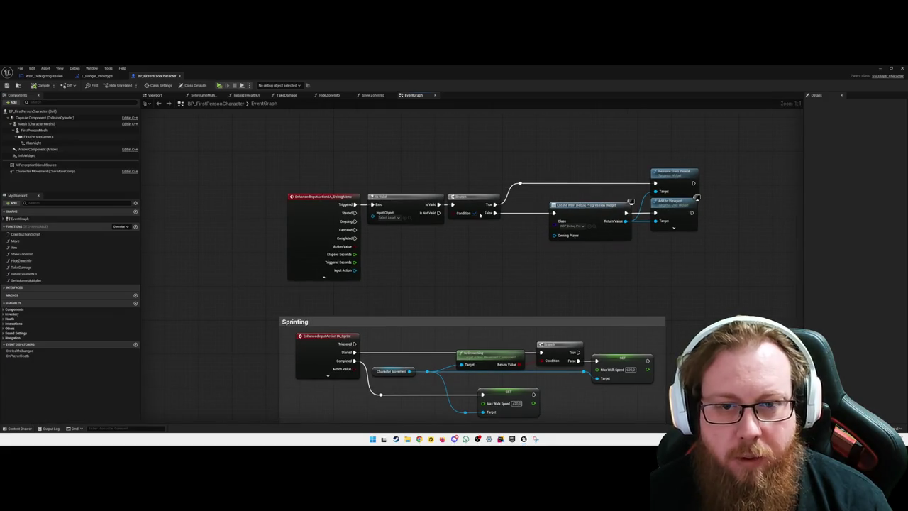
drag(692, 265, 490, 161)
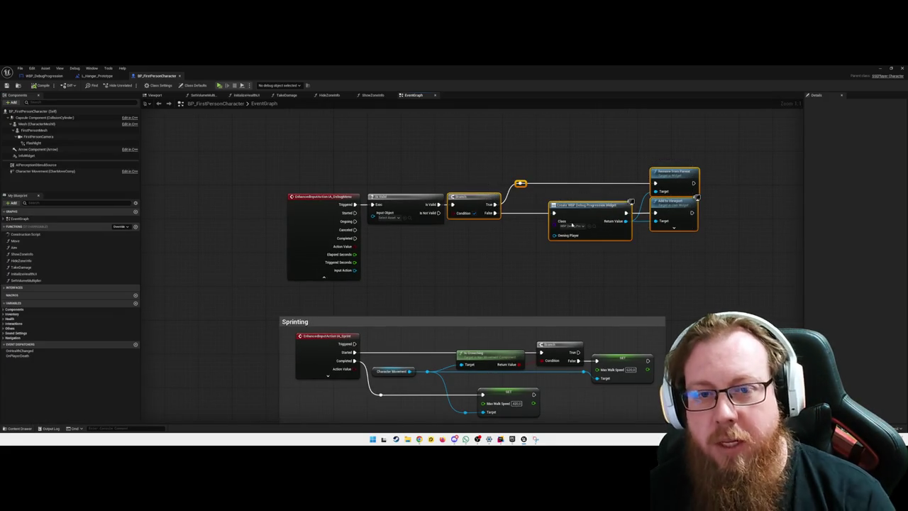
Wire Is Valid directly to Remove from Parent, delete the Branch node and tidy the reroute.
drag(553, 234, 605, 234)
click(525, 255)
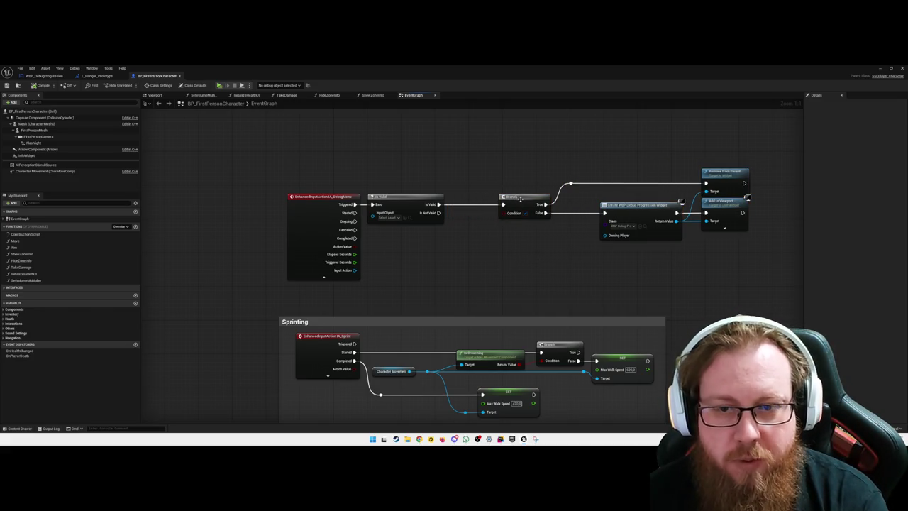
mouse_move(443, 206)
mouse_down()
mouse_move(571, 183)
mouse_move(705, 183)
mouse_up()
click(517, 202)
key(Delete)
click(572, 183)
mouse_move(572, 183)
mouse_down()
mouse_move(491, 191)
mouse_move(543, 205)
mouse_move(542, 183)
mouse_up()
click(509, 262)
Move Create Widget left, reroute its Return Value, and connect Input Action to Input Object.
drag(642, 206, 561, 206)
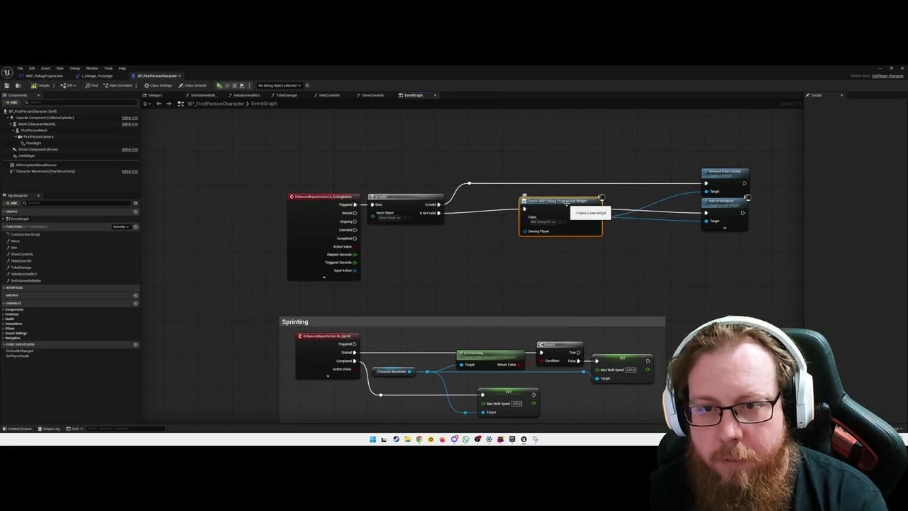
double_click(654, 213)
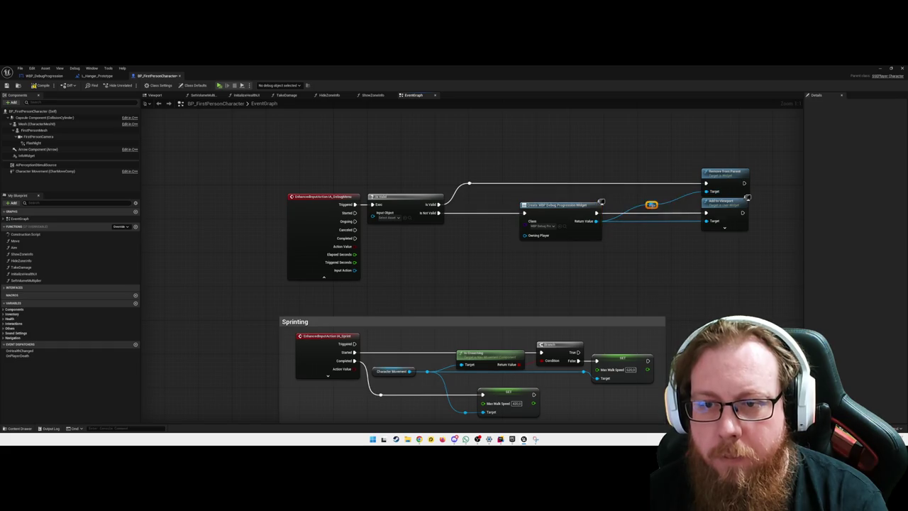
click(650, 245)
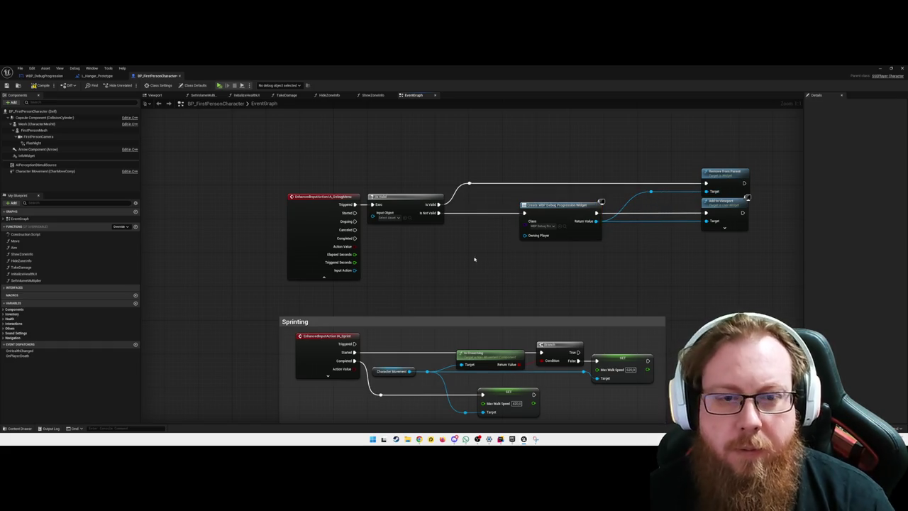
drag(355, 270, 380, 215)
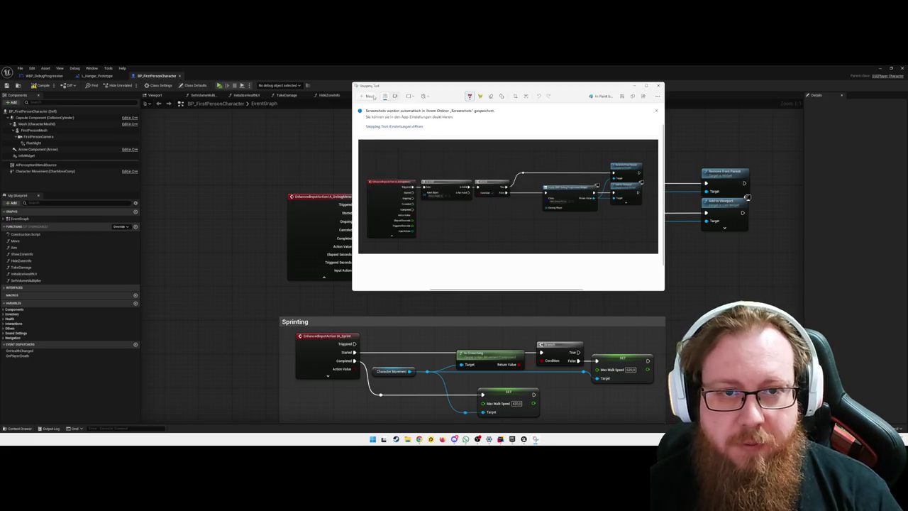
key(super+shift+s)
Snip the debug menu graph nodes and close the capture.
drag(260, 144, 764, 294)
click(601, 203)
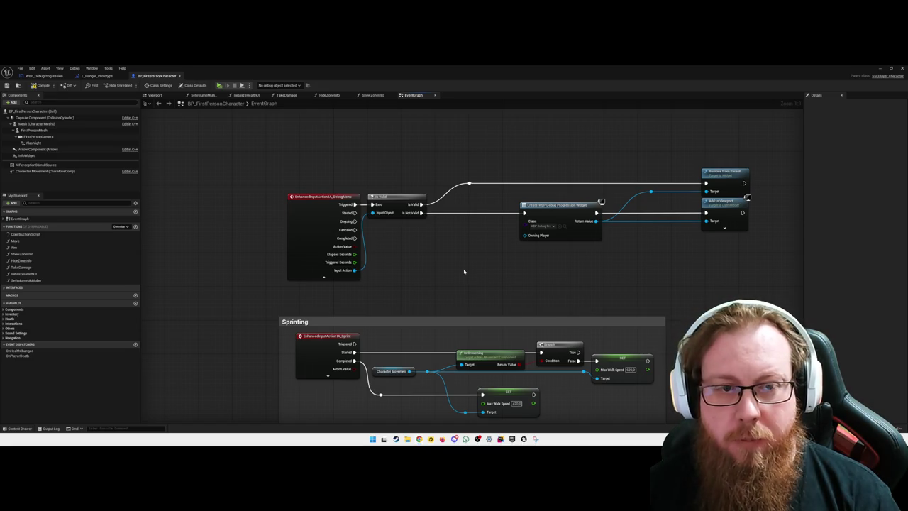
drag(464, 271, 497, 272)
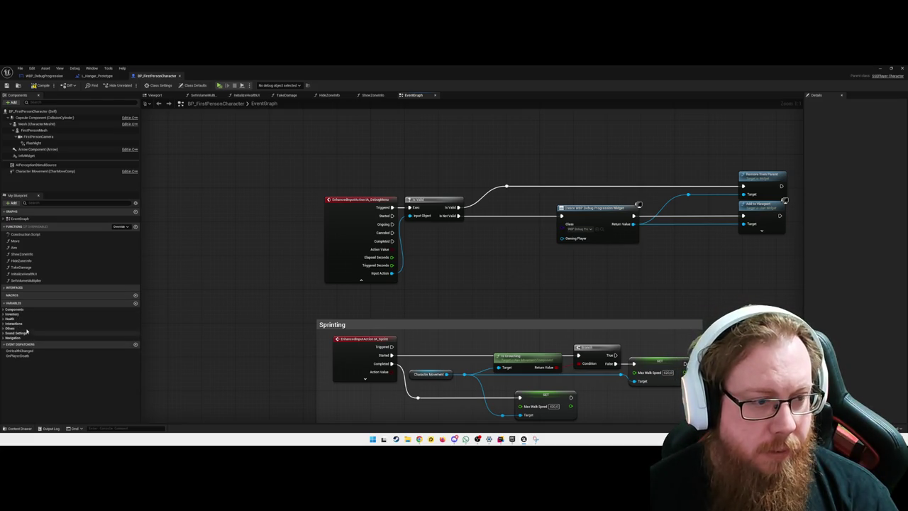
click(4, 323)
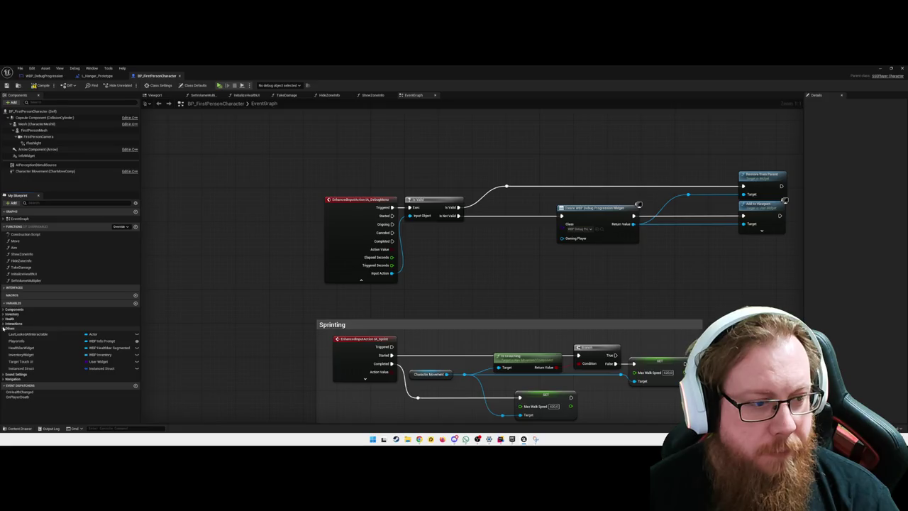
click(5, 323)
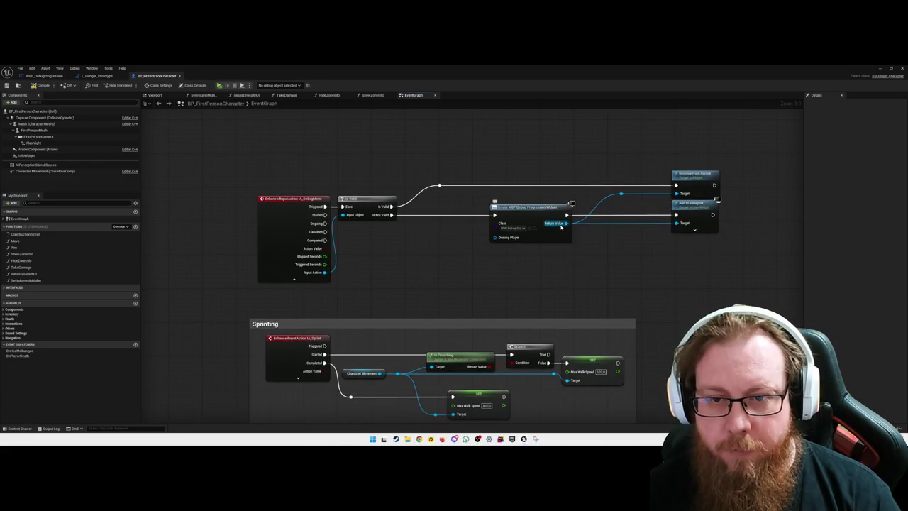
Promote the Create Widget Return Value to a variable, adding a SET node.
right_click(562, 226)
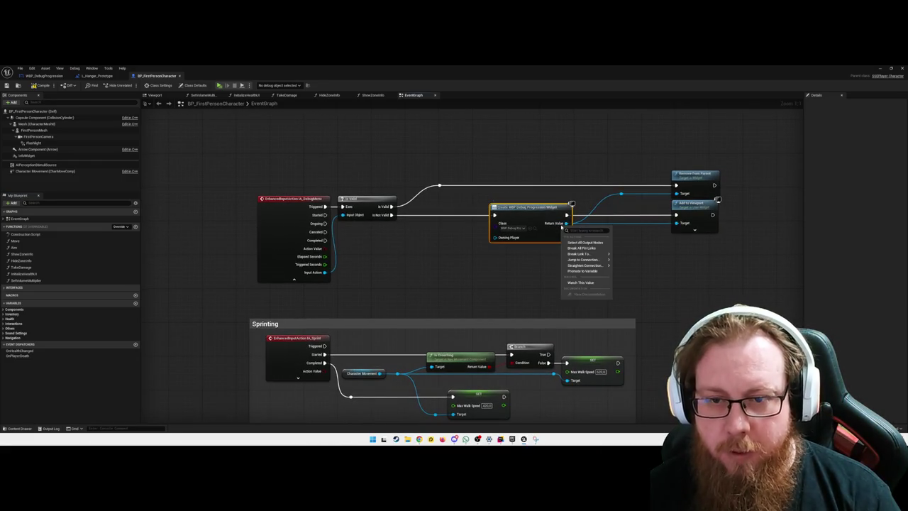
click(582, 270)
click(614, 218)
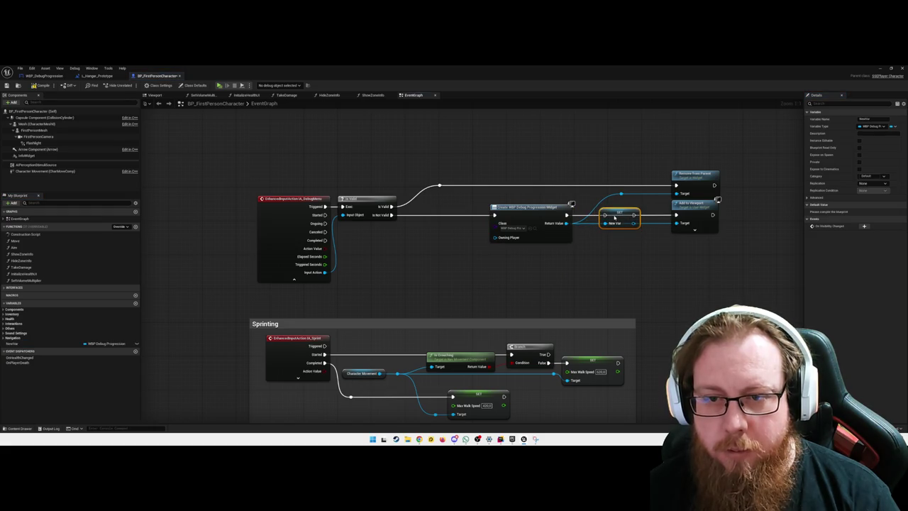
mouse_move(569, 213)
mouse_down()
mouse_move(610, 221)
mouse_move(676, 214)
mouse_move(660, 224)
mouse_move(679, 224)
mouse_up()
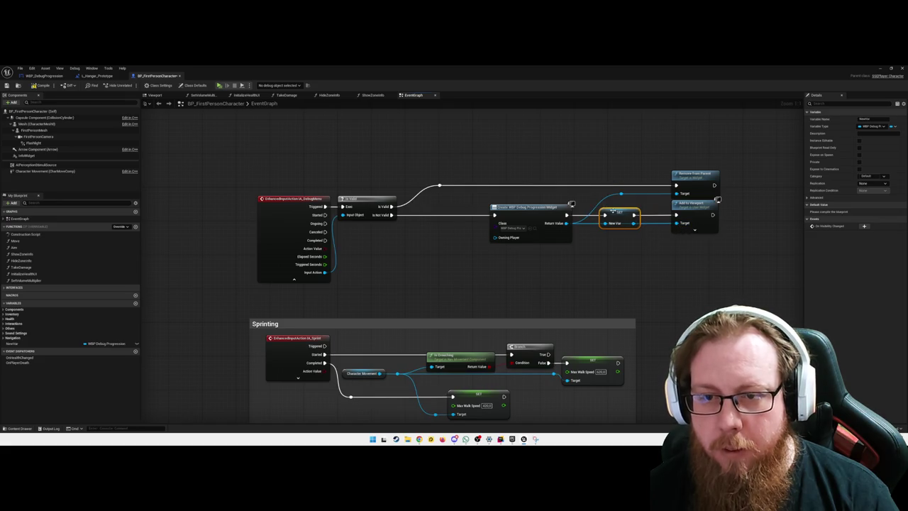
Rename the new variable to DebugMenu and save the blueprint.
double_click(21, 344)
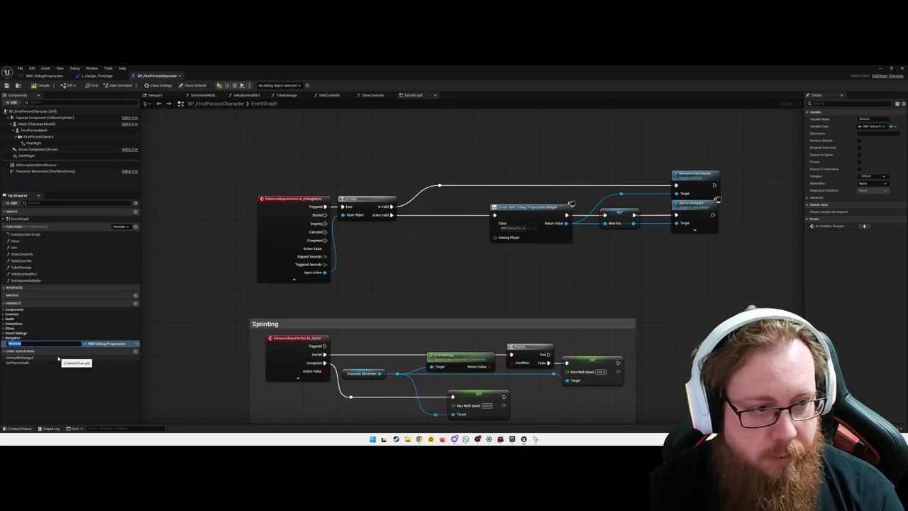
text(WBP_)
key(BackSpace)
key(BackSpace)
key(BackSpace)
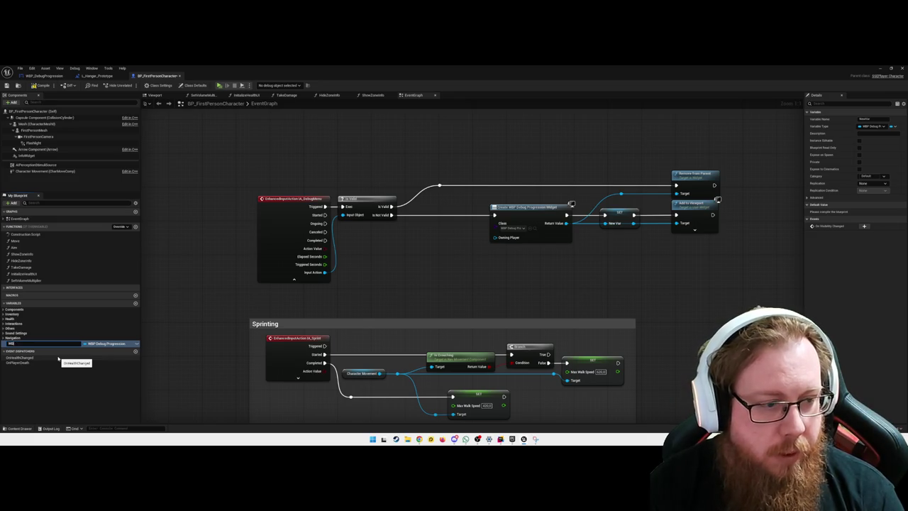
text(DebugMenu)
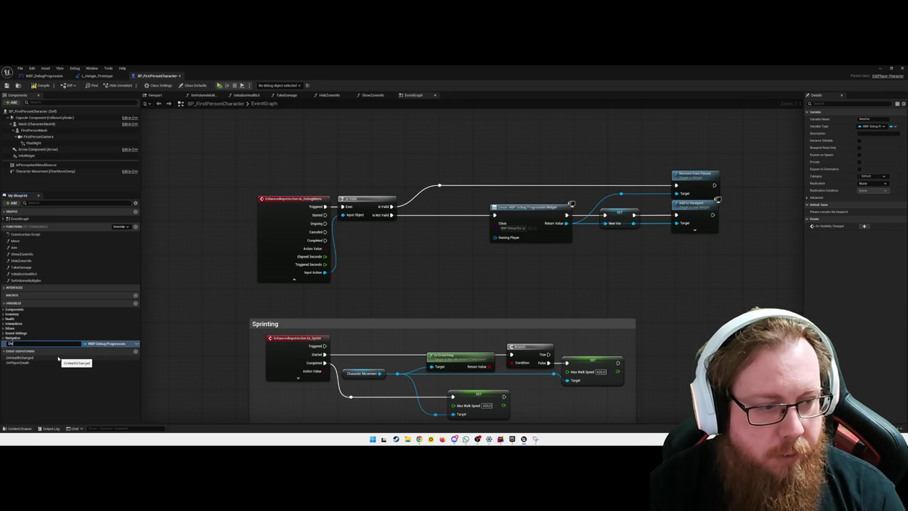
key(Return)
key(ctrl+s)
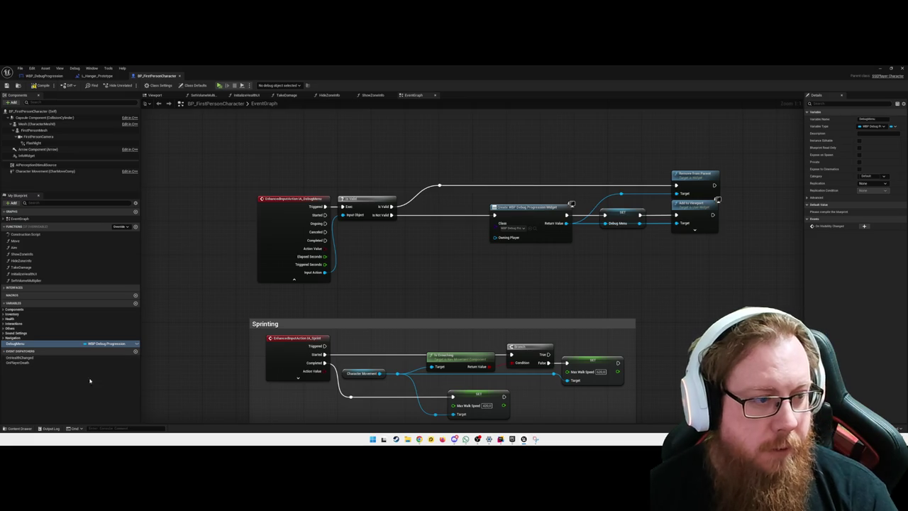
drag(407, 289, 466, 278)
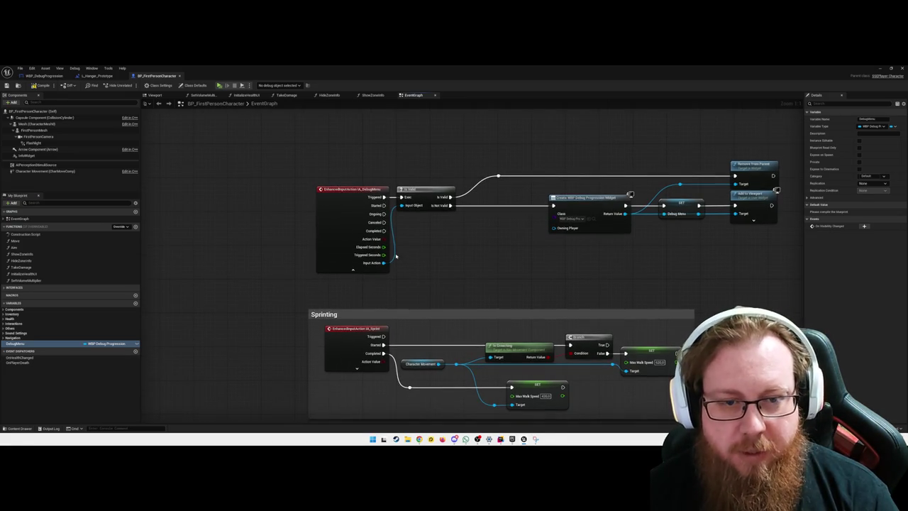
Rearrange the Is Valid, Create Widget and SET nodes to make room on the left.
click(431, 191)
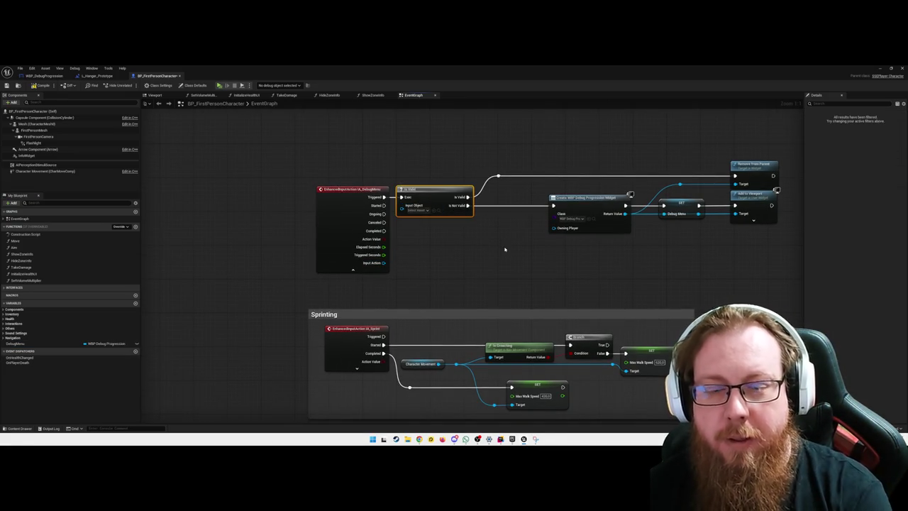
drag(783, 253, 393, 159)
drag(589, 198, 614, 198)
drag(773, 229, 587, 155)
drag(617, 199, 562, 198)
drag(714, 260, 449, 150)
drag(461, 202, 505, 249)
click(249, 263)
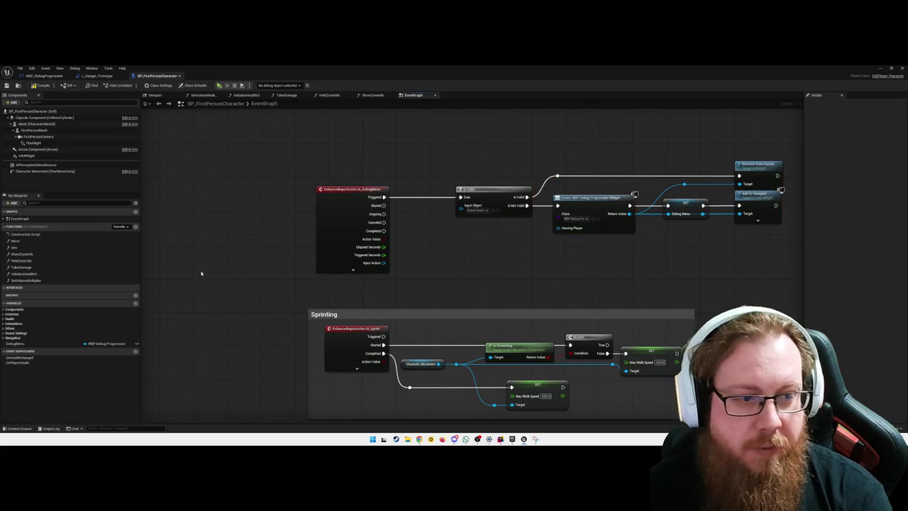
Place a Debug Menu getter feeding Is Valid's Input Object and straighten its connection.
mouse_move(30, 343)
mouse_down()
mouse_move(425, 237)
mouse_move(436, 246)
mouse_move(461, 205)
mouse_up()
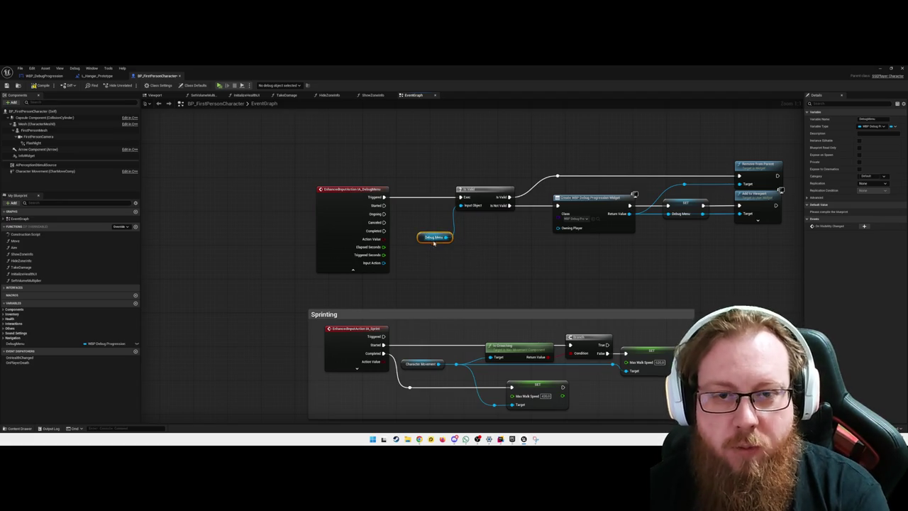
drag(434, 237, 434, 233)
key(q)
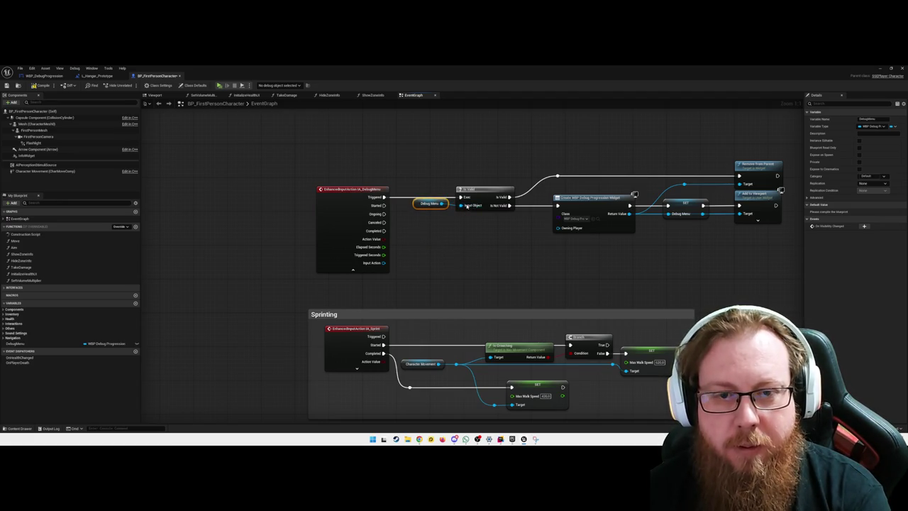
right_click(466, 206)
click(568, 237)
Shift the right-hand debug-menu nodes slightly left and delete the Target wire's reroute node.
mouse_move(769, 266)
mouse_down()
mouse_move(558, 149)
mouse_move(533, 147)
mouse_up()
drag(596, 197, 579, 197)
drag(788, 231, 454, 149)
drag(458, 186, 442, 186)
click(457, 253)
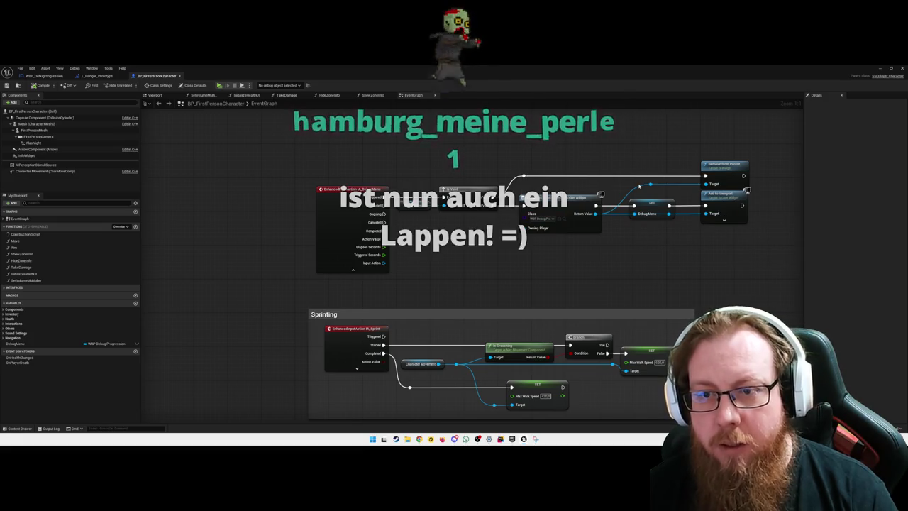
click(650, 185)
key(Delete)
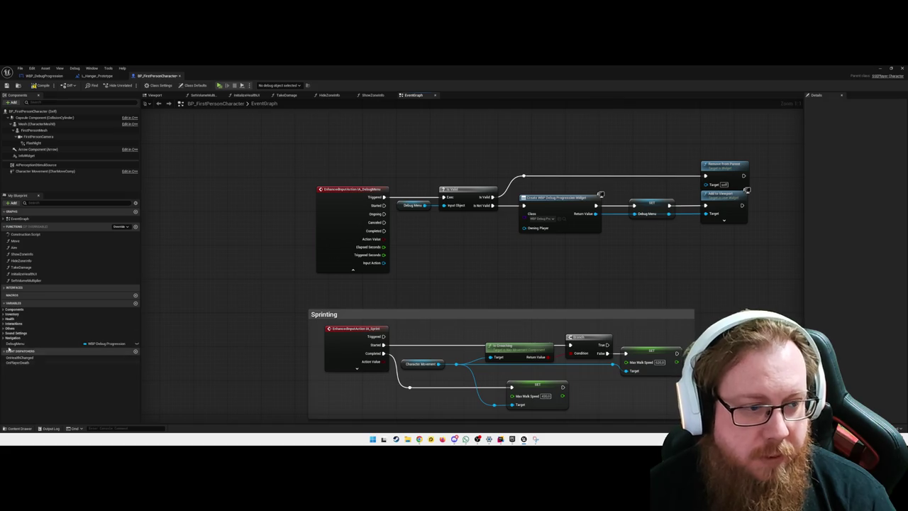
Add a DebugMenu getter and wire it to Remove from Parent's Target pin, aligned with it.
mouse_move(9, 346)
mouse_down()
mouse_move(529, 217)
mouse_move(624, 216)
mouse_move(661, 194)
mouse_move(713, 185)
mouse_up()
click(661, 197)
click(718, 178)
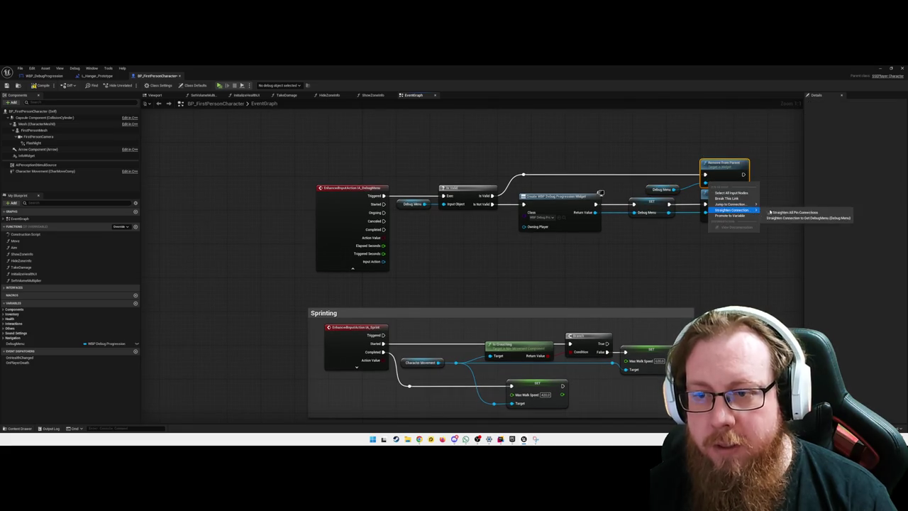
key(q)
click(709, 255)
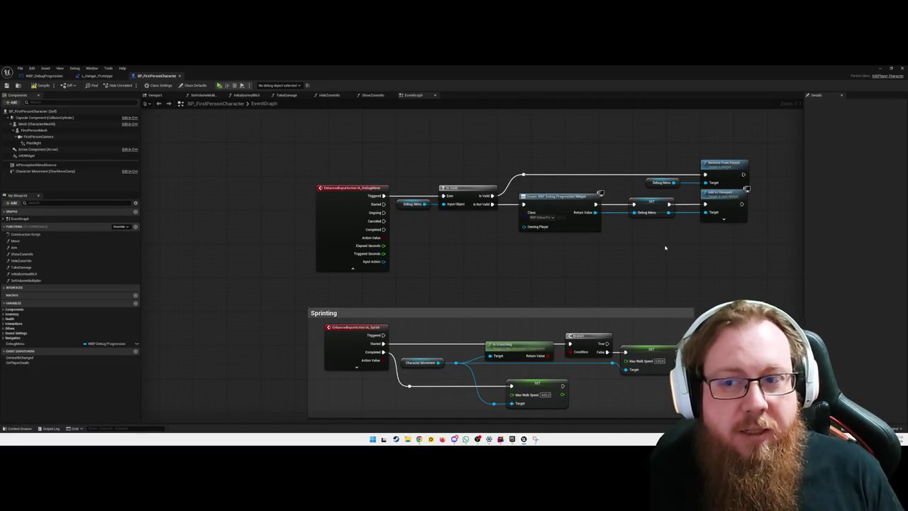
Minimize the Blueprint editor and move the level view into the hangar bridge room.
click(880, 69)
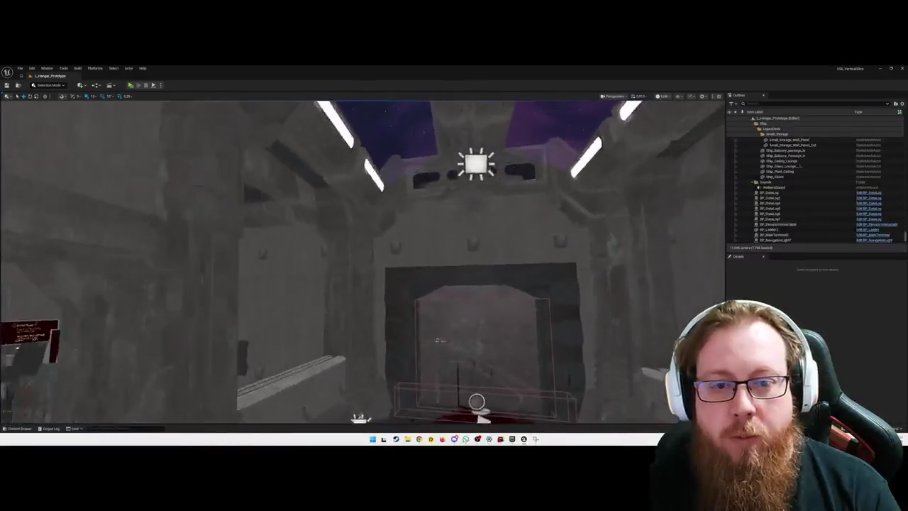
mouse_move(439, 340)
mouse_down()
mouse_move(405, 281)
mouse_move(404, 199)
mouse_move(369, 171)
mouse_move(359, 145)
mouse_up()
click(404, 270)
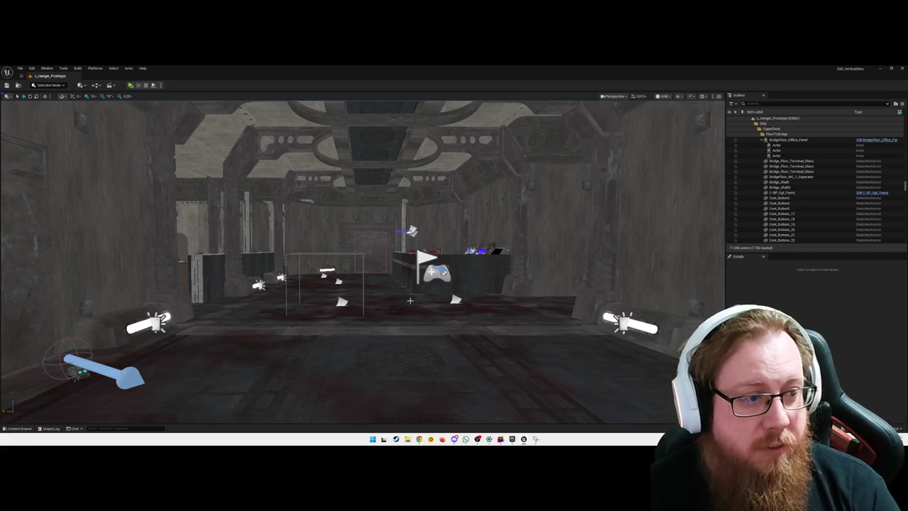
Fly the viewport camera to the closed corridor door, then open File Explorer with Win+E.
key(w)
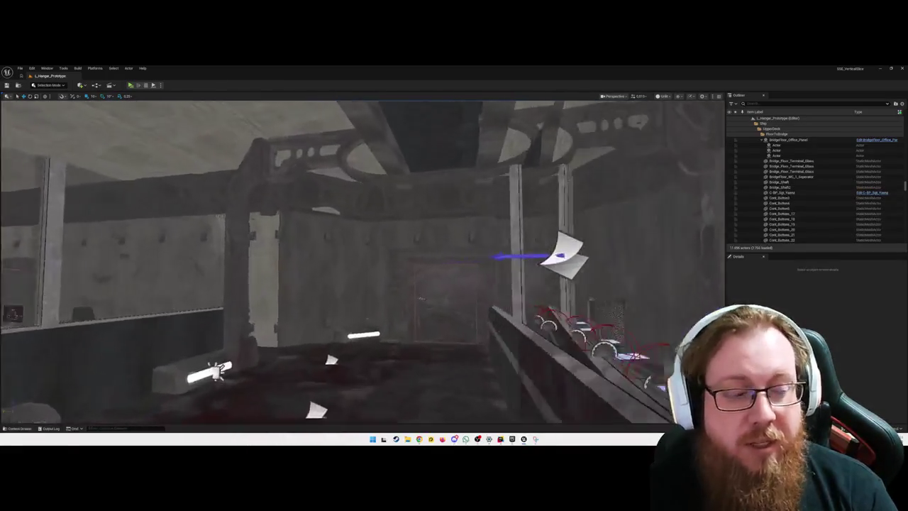
key(w)
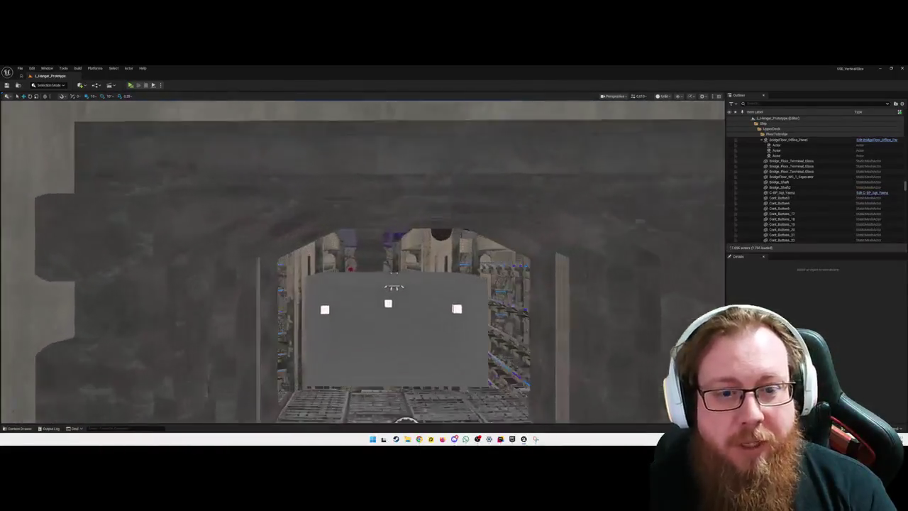
key(w)
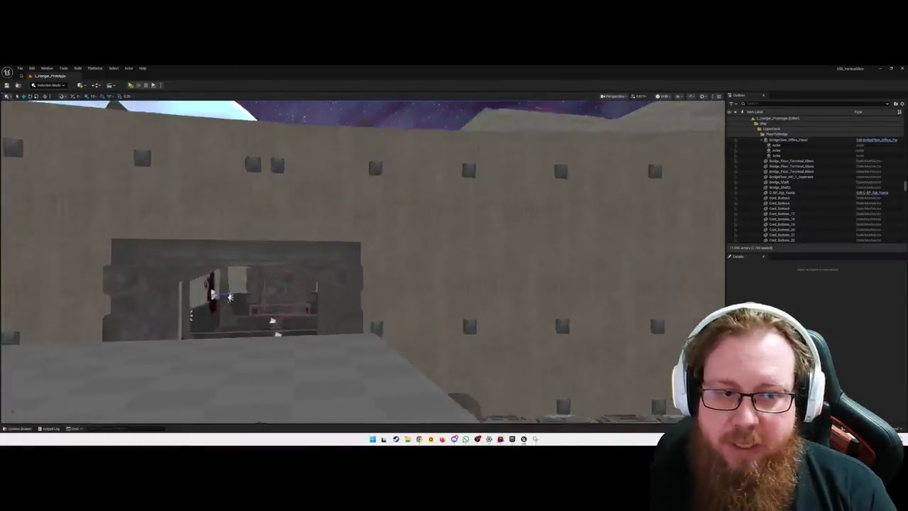
key(s)
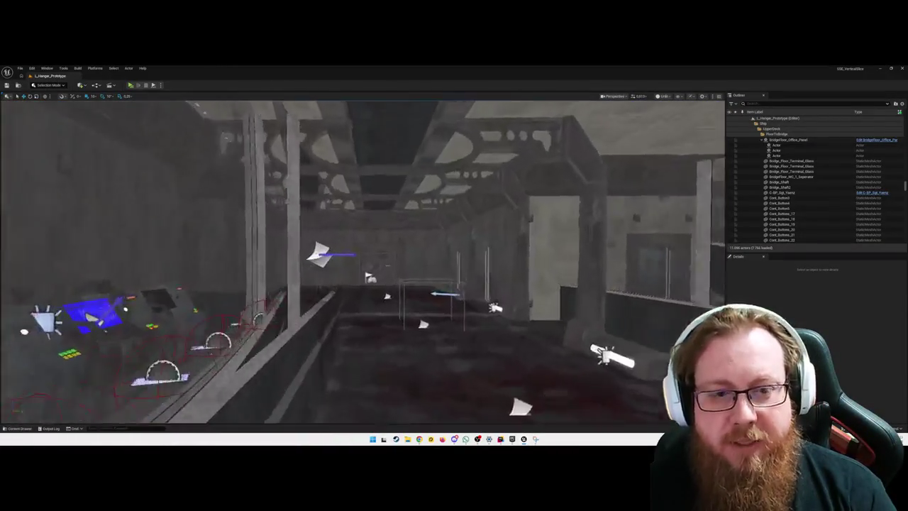
key(w)
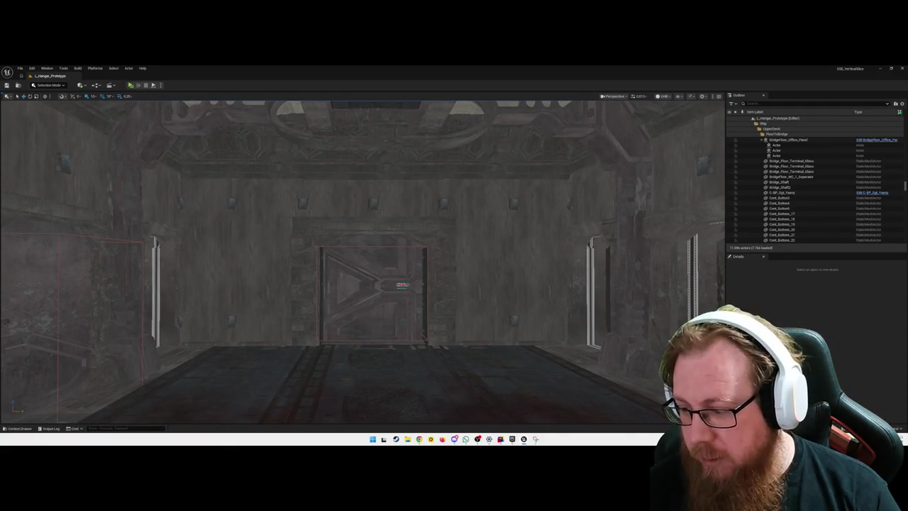
key(super+e)
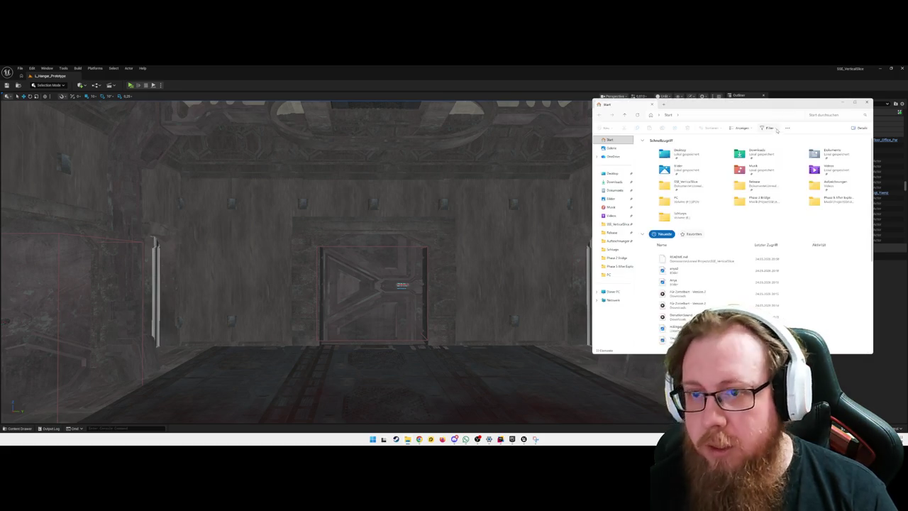
Drag the File Explorer window off-screen so the Notepad++ devlog notes show.
drag(759, 105, 907, 107)
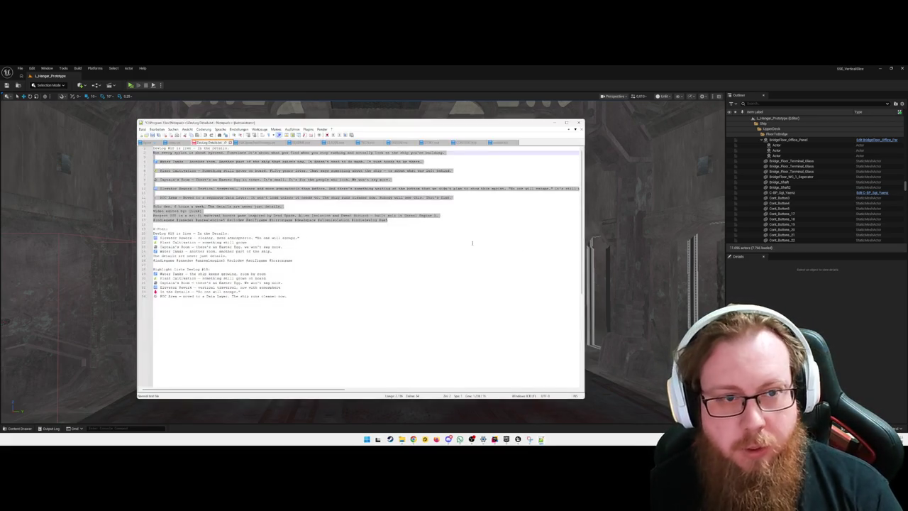
Read DESIGN.md, TECH.md, STORY.md and CONTENT.md in Notepad++, scrolling each to its end.
click(347, 229)
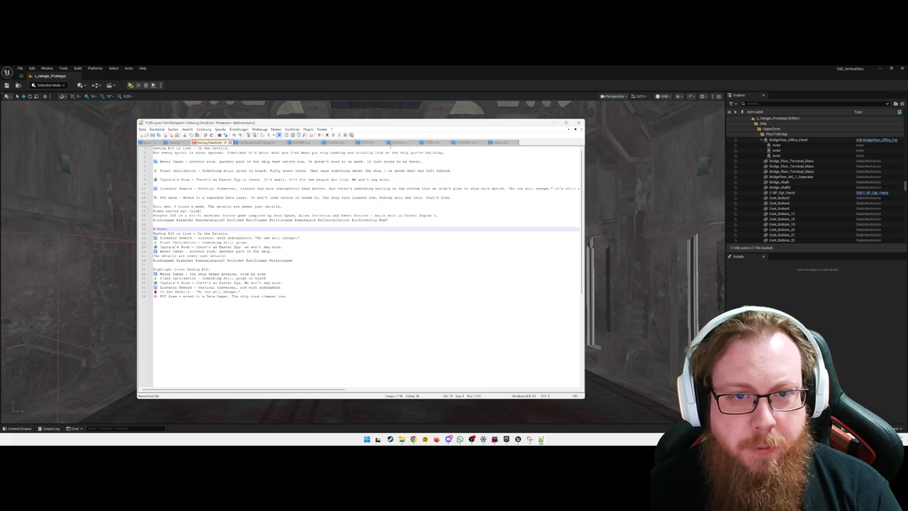
click(400, 142)
scroll(371, 280, down, 5)
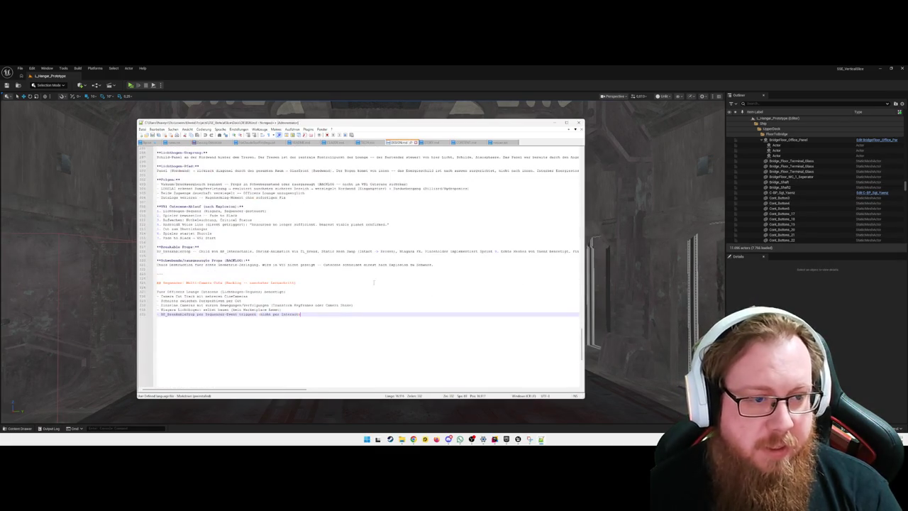
click(371, 142)
scroll(369, 270, down, 5)
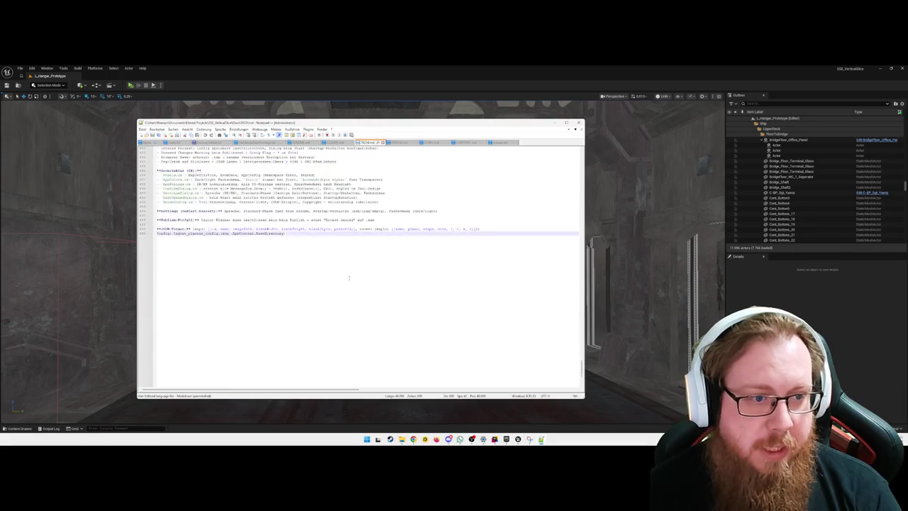
click(434, 142)
scroll(374, 263, down, 5)
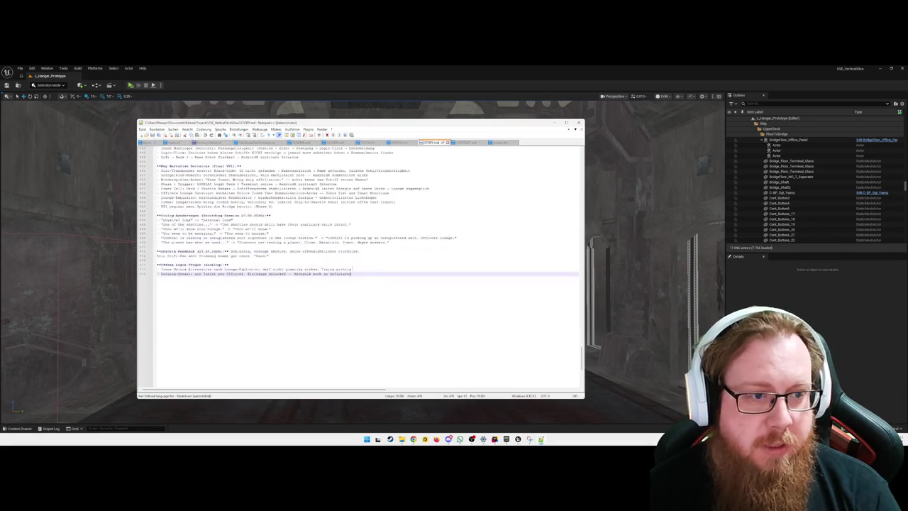
click(467, 142)
scroll(376, 280, down, 5)
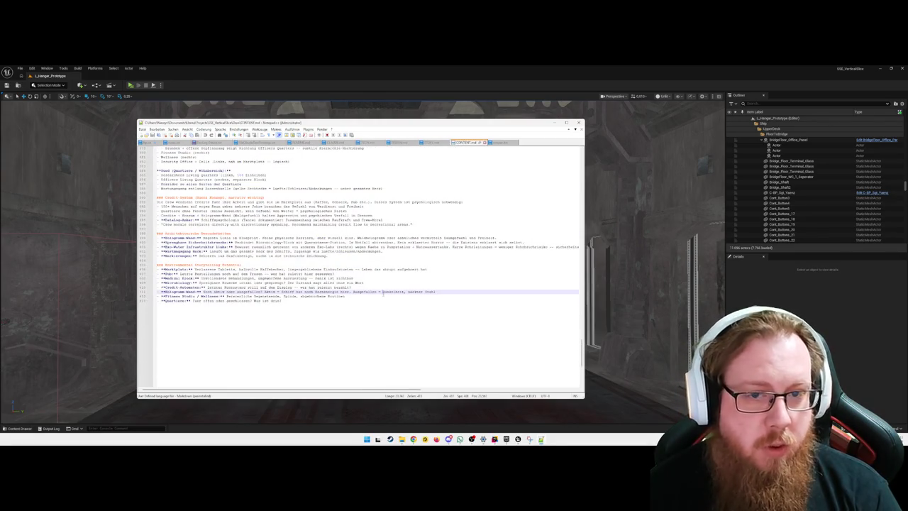
Check README.md and CLAUDE.md to their ends, then return to the Unreal editor.
click(300, 142)
scroll(291, 281, down, 5)
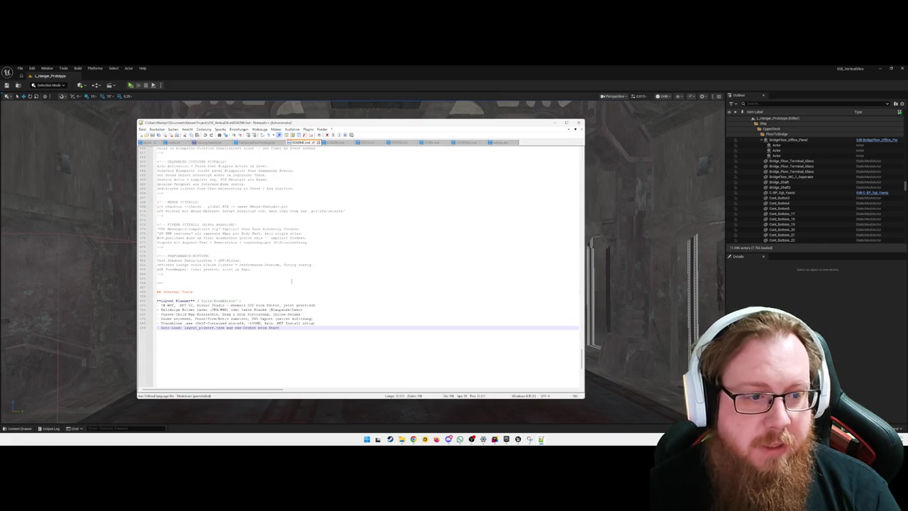
click(330, 273)
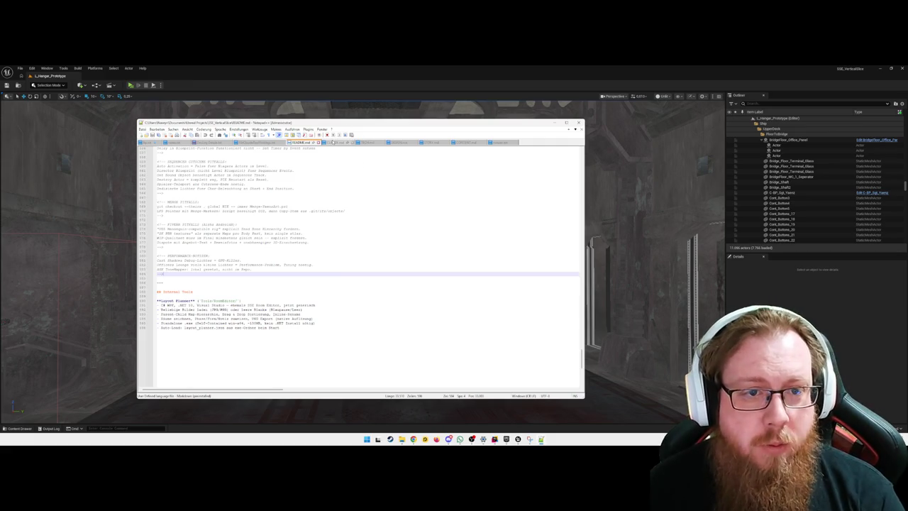
click(338, 142)
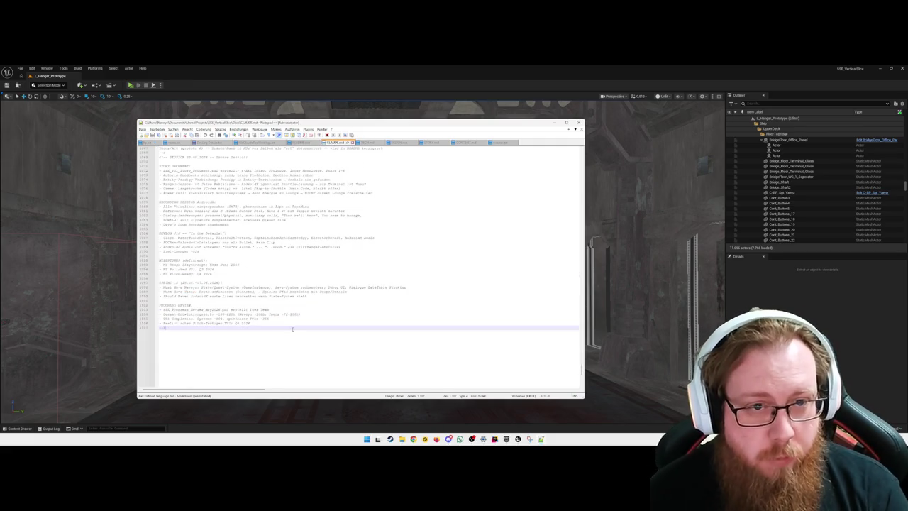
scroll(289, 323, down, 2)
drag(190, 234, 212, 272)
click(213, 301)
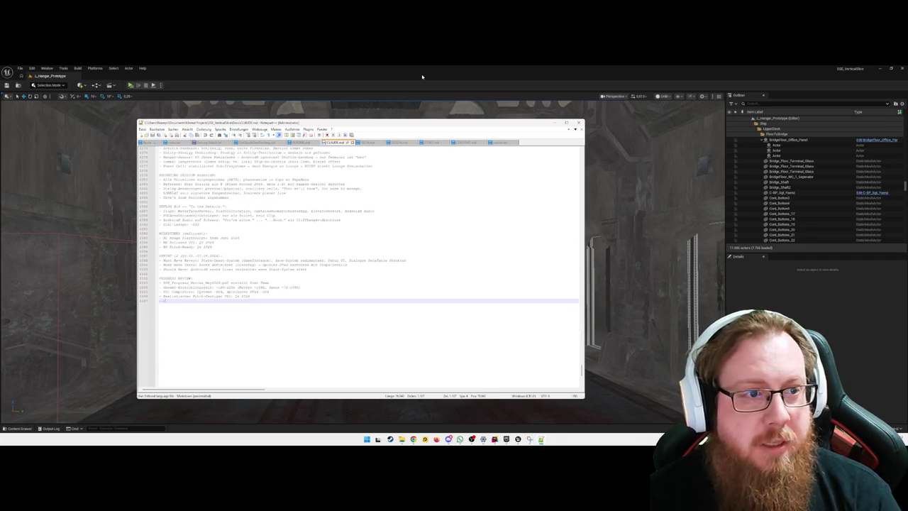
click(422, 77)
Look around the hangar corridor, then bring back the BP_FirstPersonCharacter event graph from the taskbar.
scroll(430, 421, up, 3)
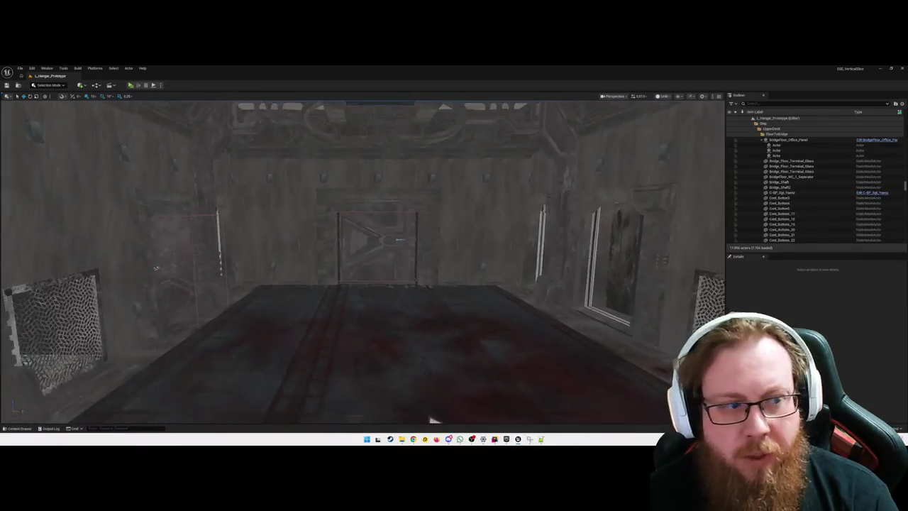
scroll(431, 420, down, 5)
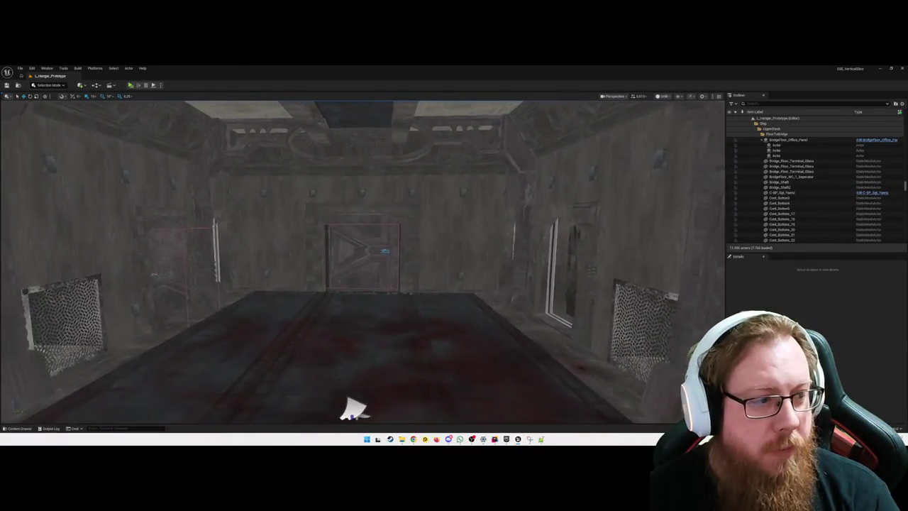
scroll(348, 410, down, 5)
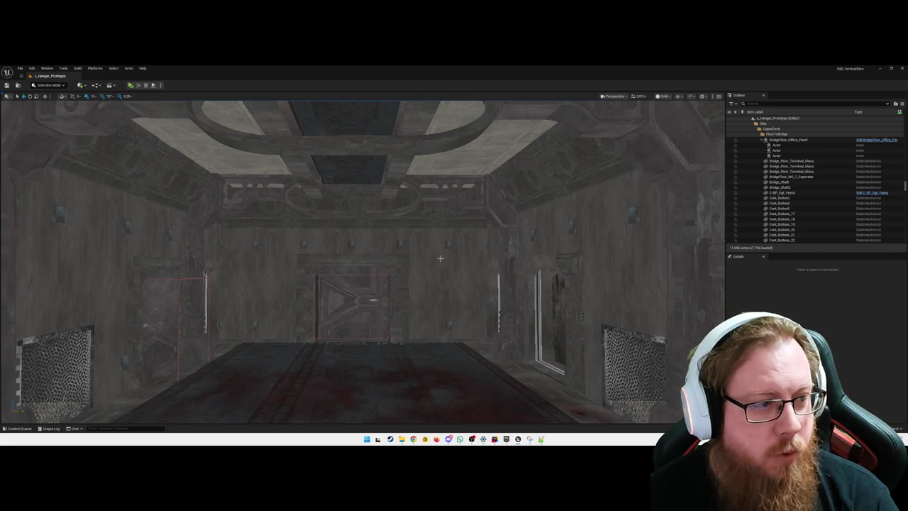
scroll(442, 265, up, 3)
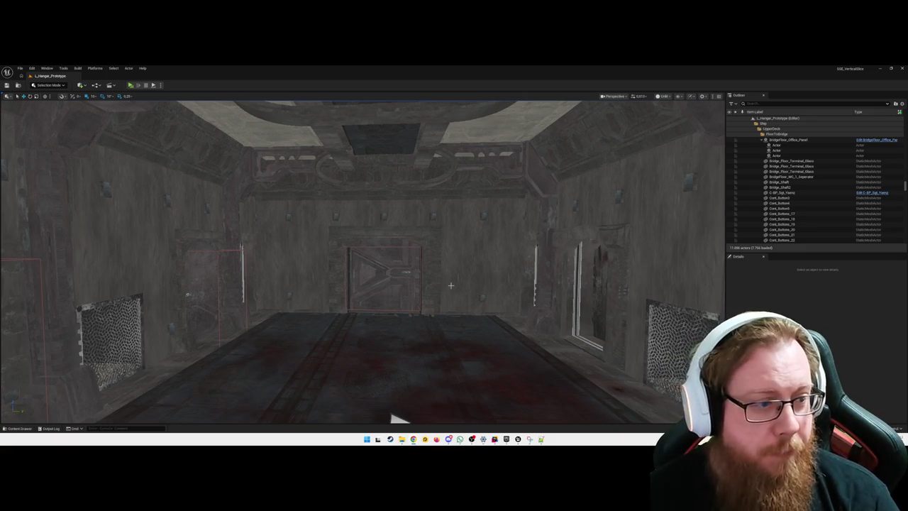
scroll(377, 419, down, 3)
mouse_move(373, 415)
mouse_down()
mouse_move(373, 383)
mouse_move(383, 383)
mouse_up()
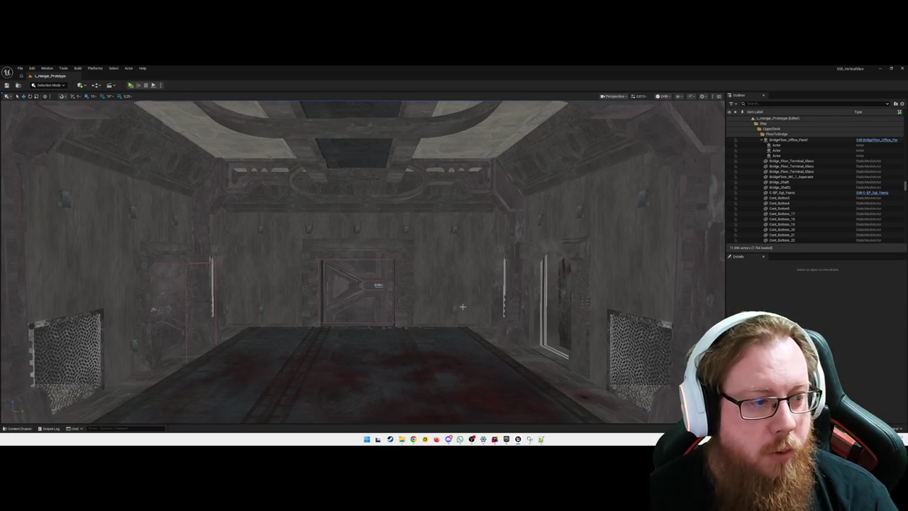
mouse_move(518, 439)
click(517, 408)
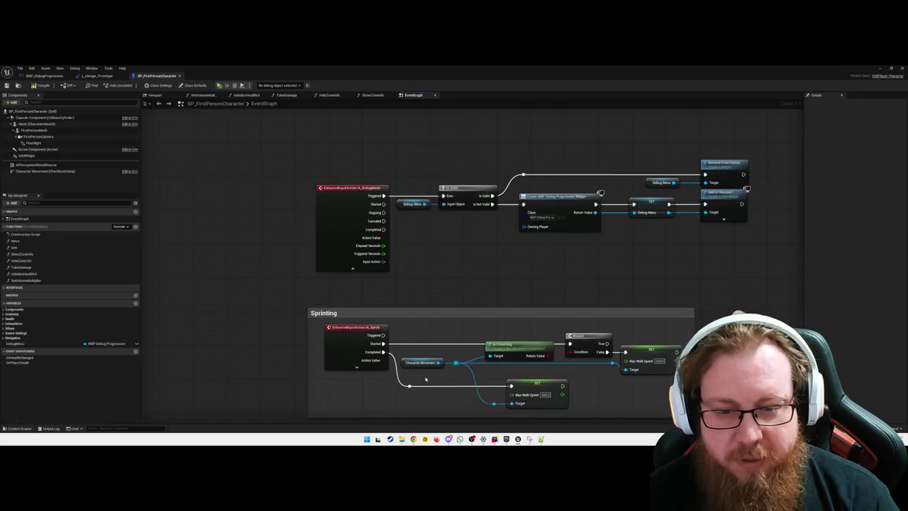
Capture the debug-menu toggle nodes with a Snipping Tool snip and close the preview.
mouse_move(489, 265)
mouse_down()
mouse_move(399, 265)
mouse_move(425, 267)
mouse_up()
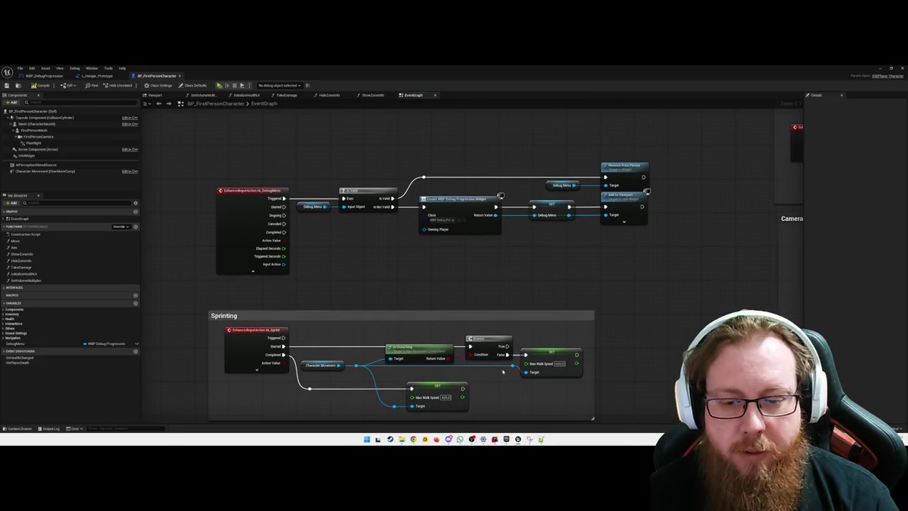
click(532, 440)
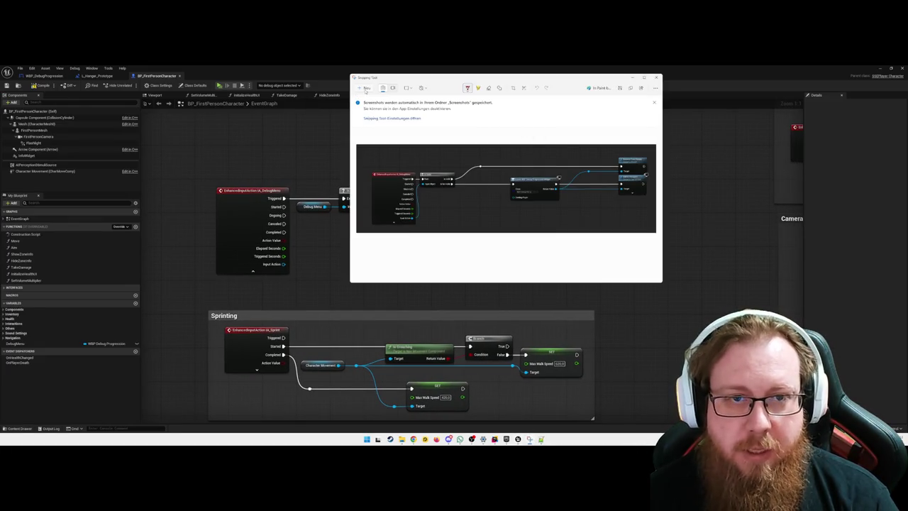
key(ctrl+n)
mouse_move(195, 144)
mouse_down()
mouse_move(489, 228)
mouse_move(668, 302)
mouse_up()
click(712, 277)
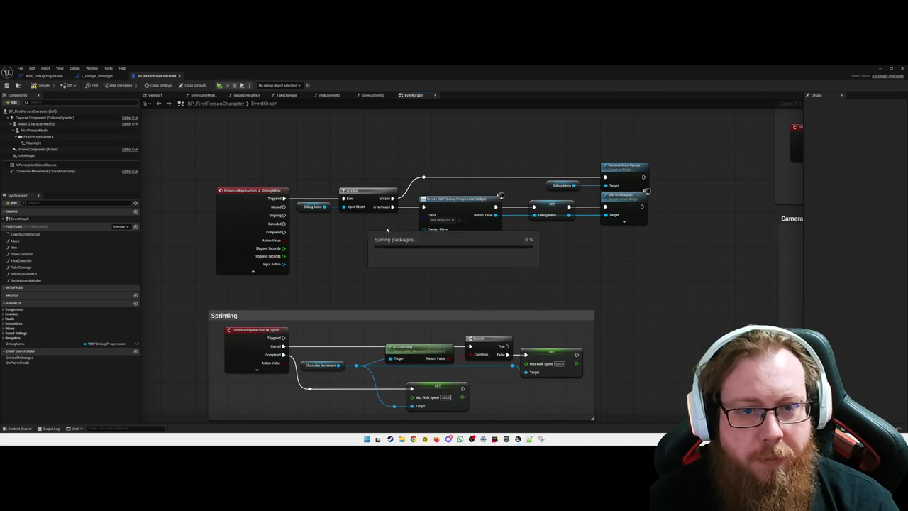
Save the blueprint, close the L_Hangar_Prototype level blueprint tab, and show the console room.
key(F7)
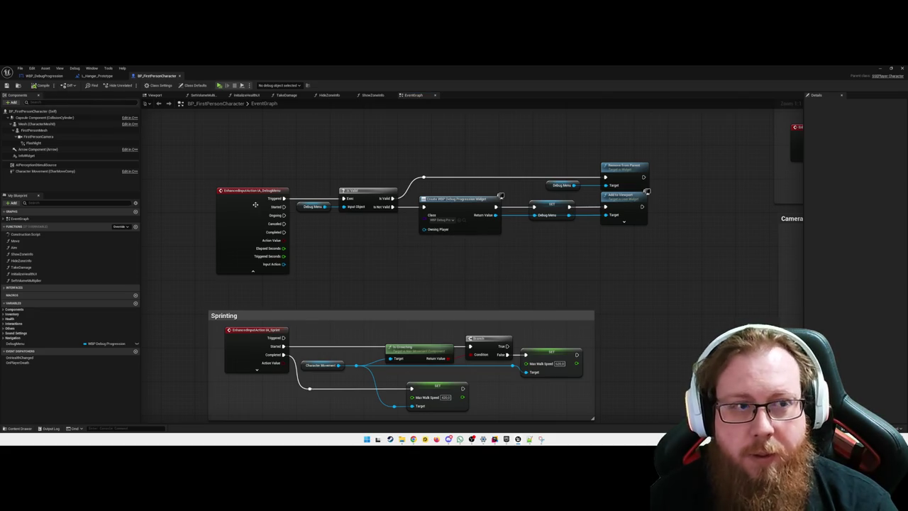
click(117, 75)
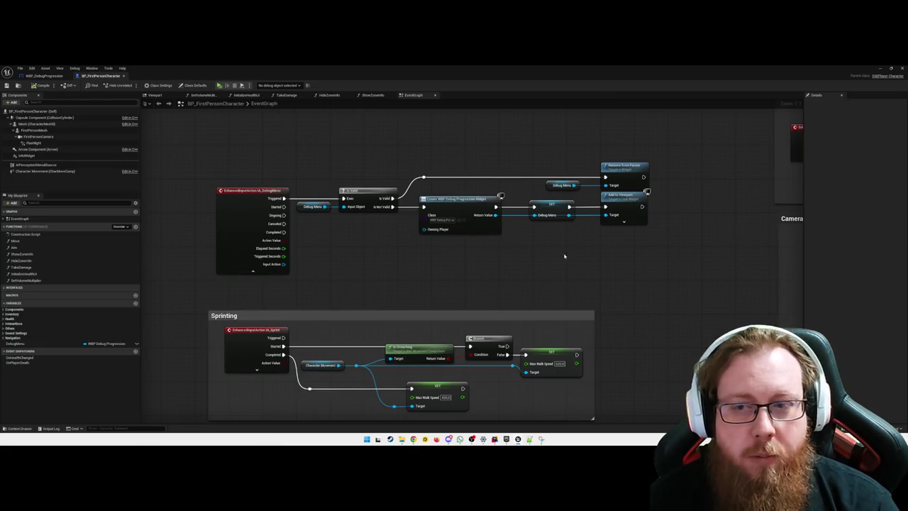
click(880, 69)
drag(461, 293, 449, 297)
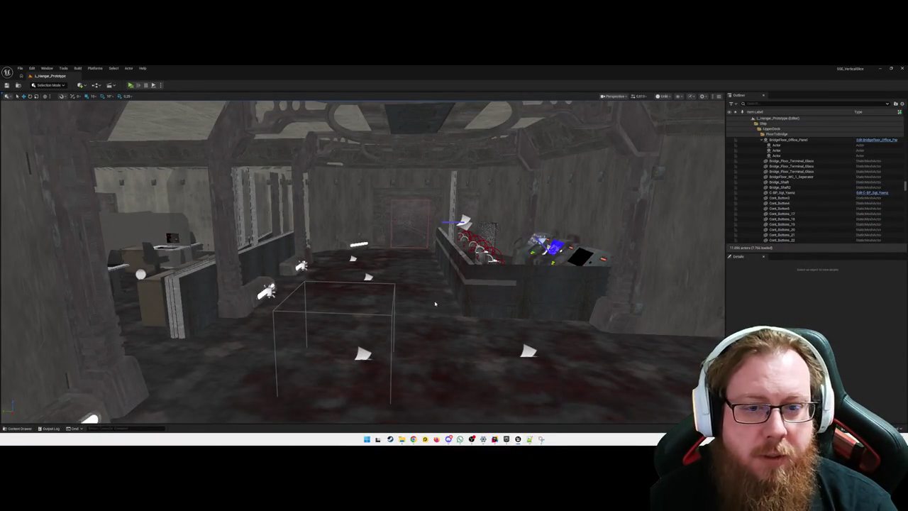
Run a Play preview of the hangar level, stop it, and restore BP_FirstPersonCharacter's event graph.
key(alt+p)
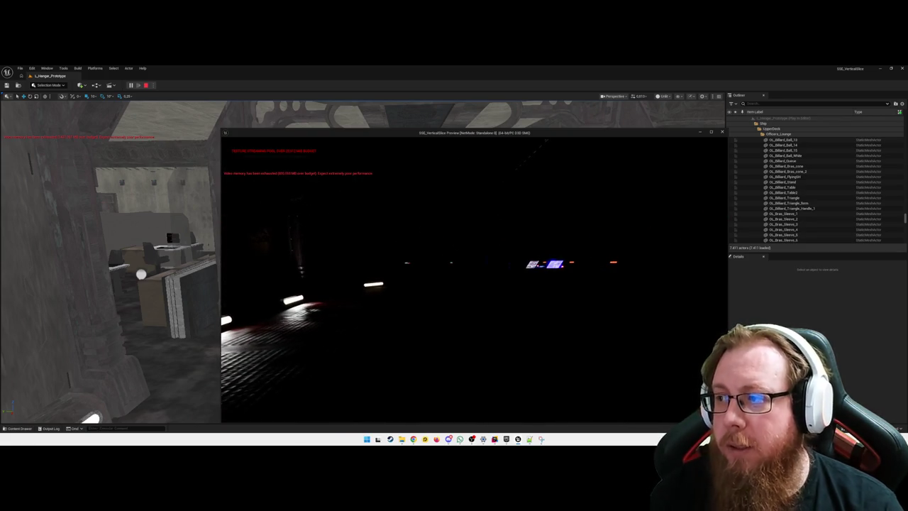
key(Escape)
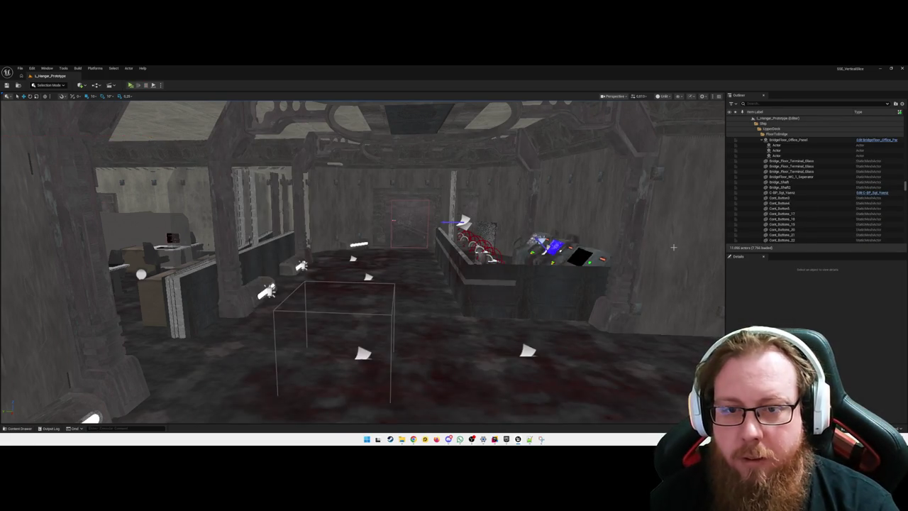
mouse_move(517, 439)
click(515, 412)
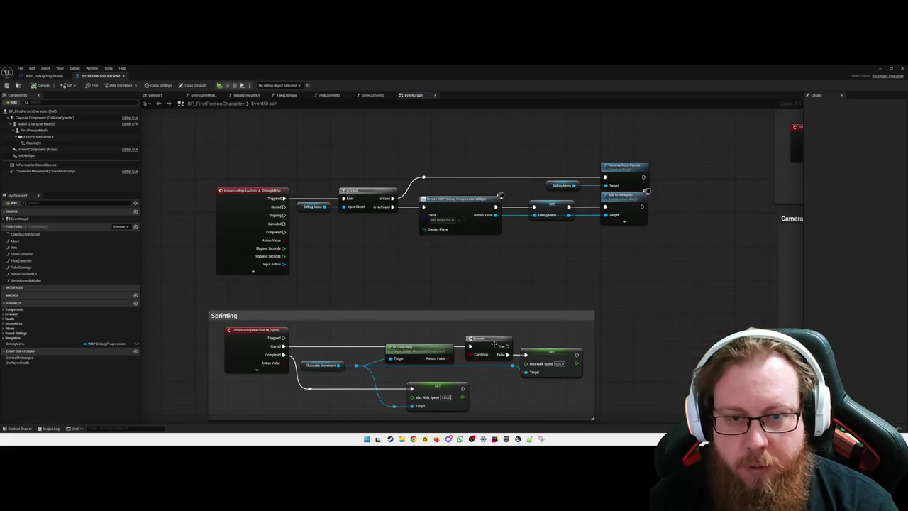
drag(532, 274, 508, 277)
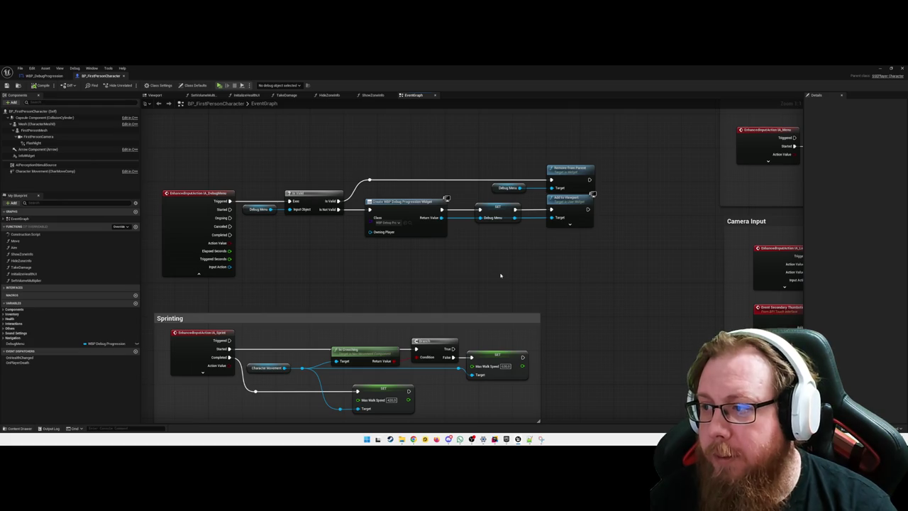
drag(510, 264, 468, 279)
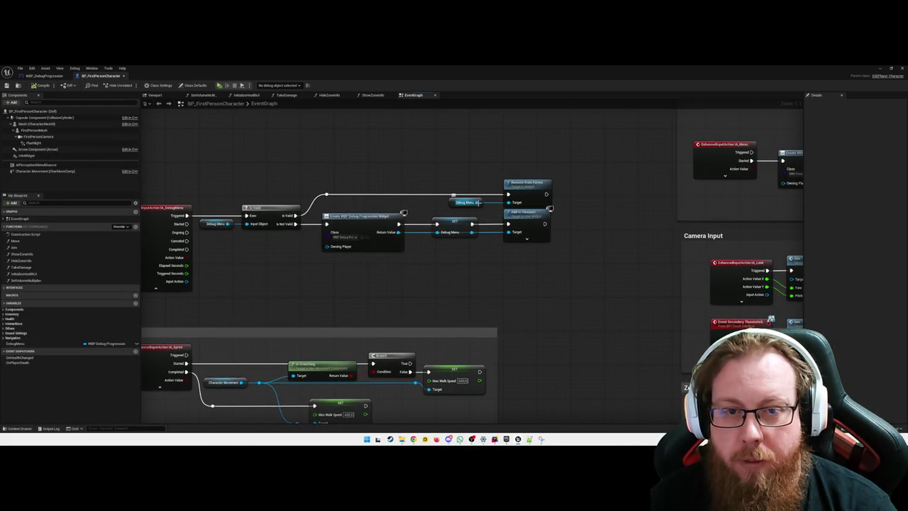
click(474, 203)
mouse_move(568, 211)
mouse_down()
mouse_move(669, 209)
mouse_move(656, 222)
mouse_up()
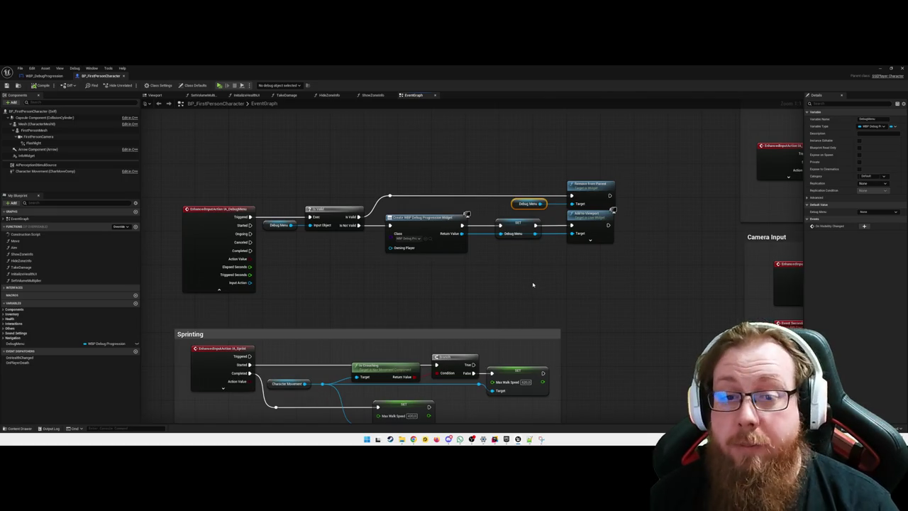
Duplicate the Debug Menu getter, browse its 'set'/'empty' actions without choosing, and move the copy up-right.
key(ctrl+d)
mouse_move(562, 287)
mouse_down()
mouse_move(596, 290)
mouse_move(583, 289)
mouse_up()
text(set)
key(BackSpace)
key(BackSpace)
key(BackSpace)
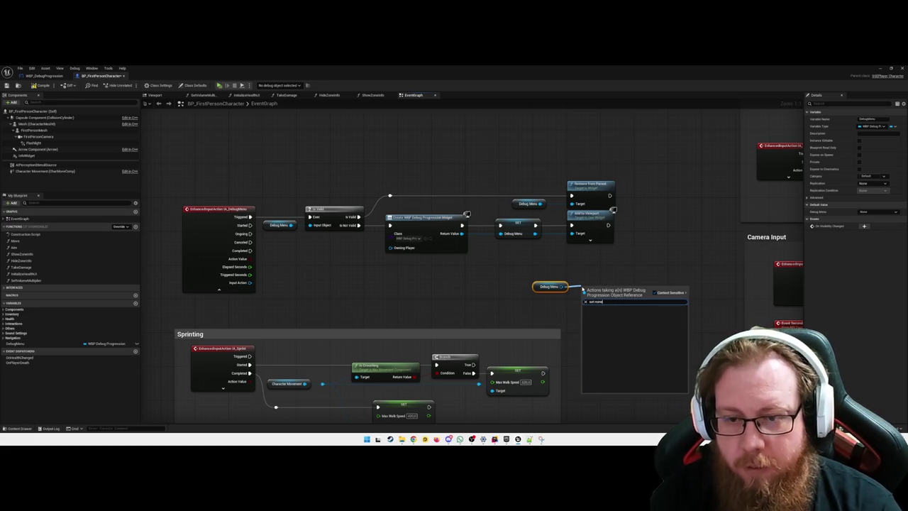
text(empty)
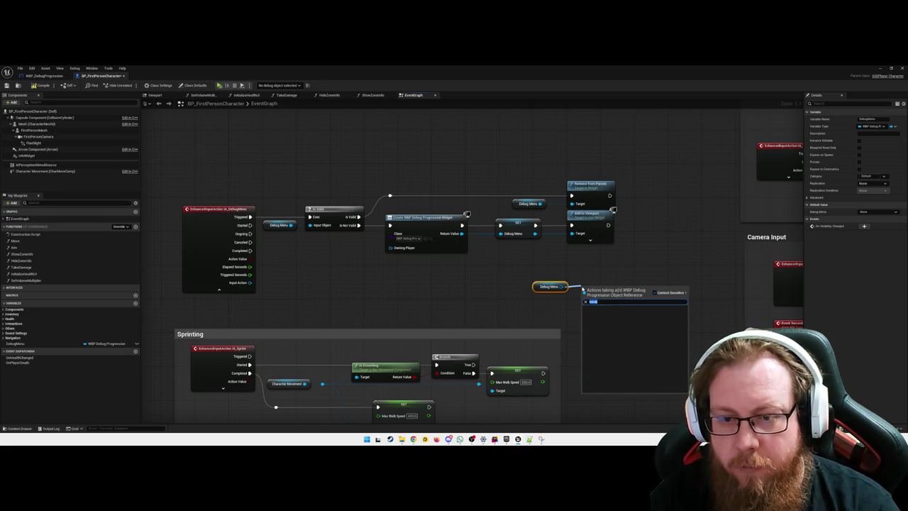
key(BackSpace)
key(BackSpace)
key(BackSpace)
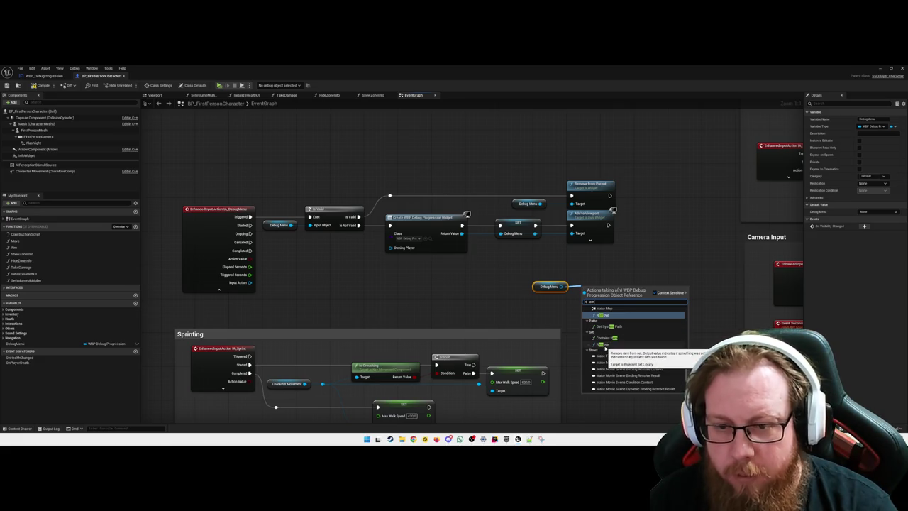
scroll(605, 347, down, 5)
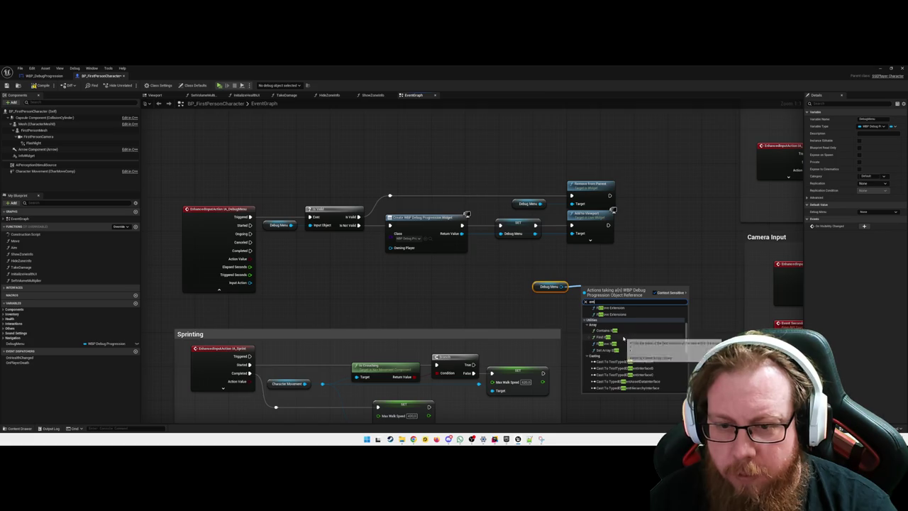
scroll(623, 351, up, 2)
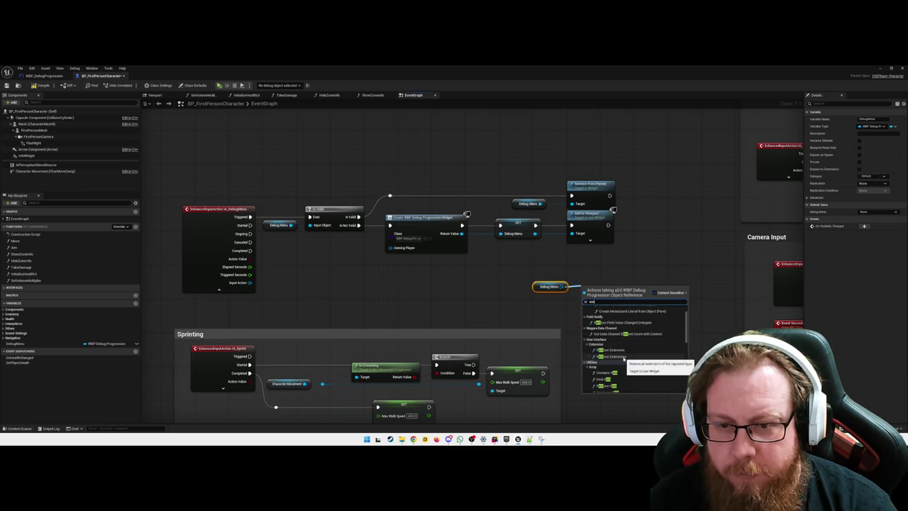
click(568, 312)
drag(537, 285, 586, 270)
click(515, 294)
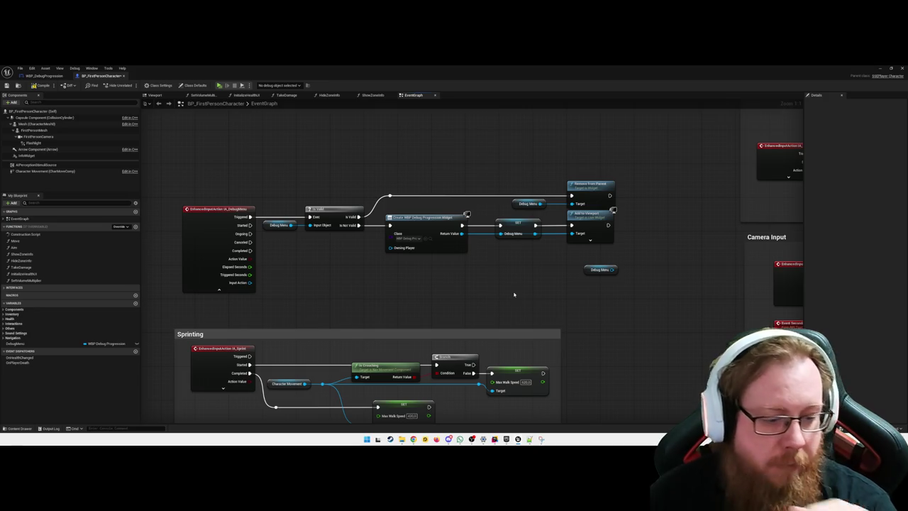
Add a Remove node from the copy's pin, delete it, and select the spare getter.
drag(612, 270, 636, 268)
text(=)
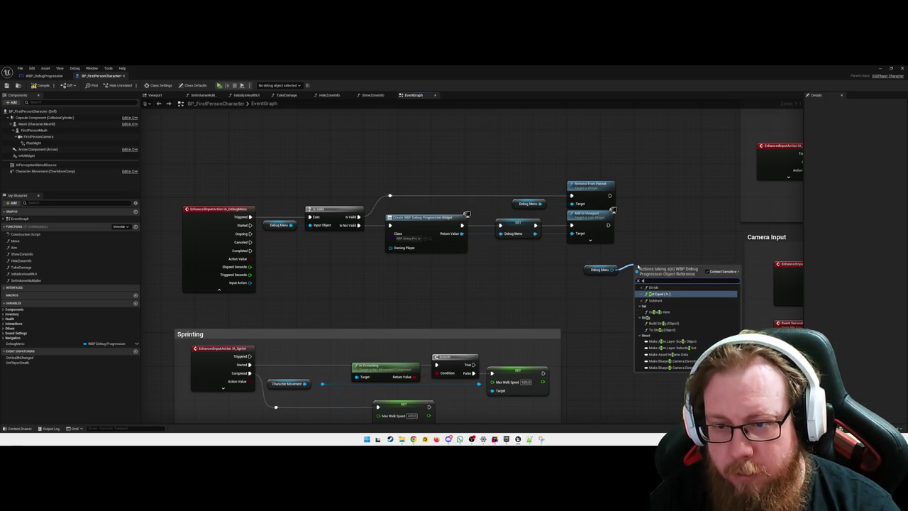
text(et)
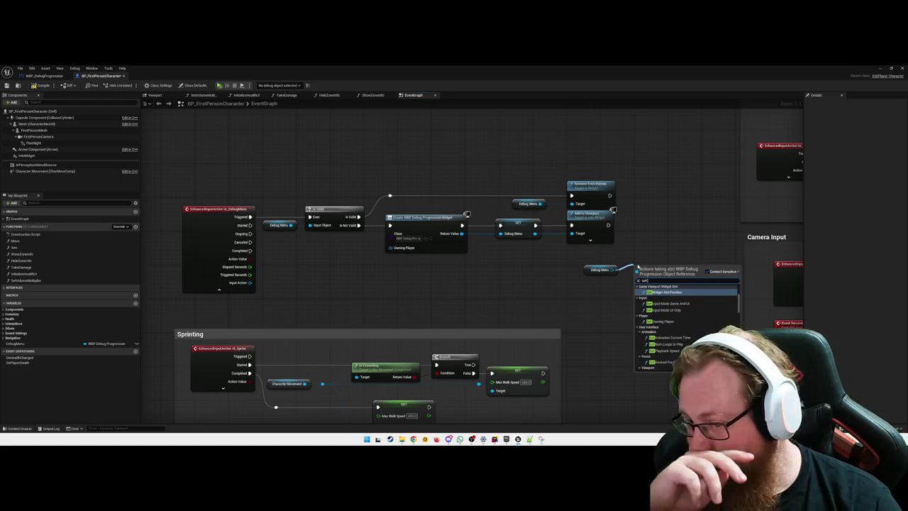
scroll(687, 333, down, 1)
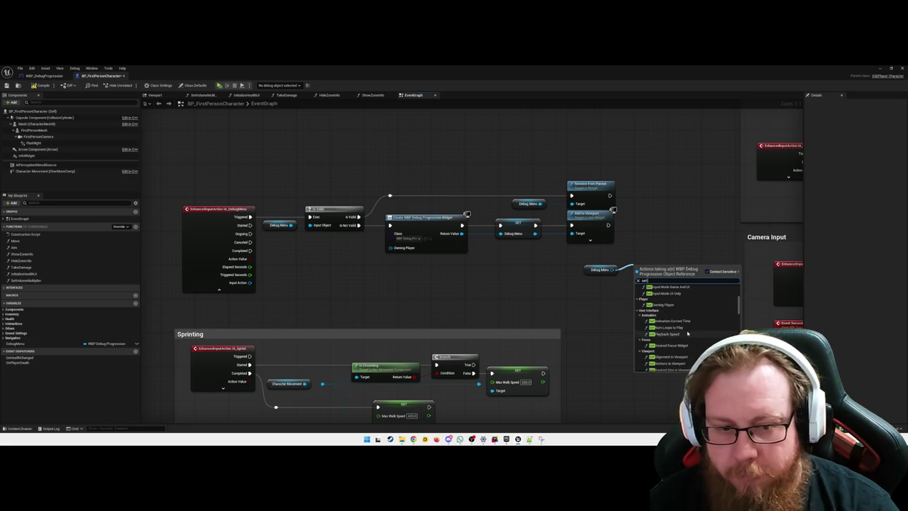
scroll(687, 333, down, 5)
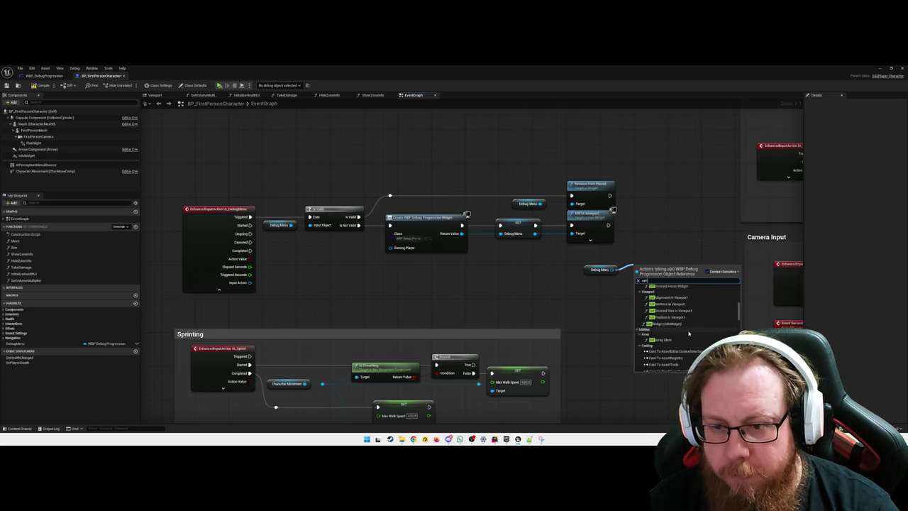
scroll(688, 334, down, 5)
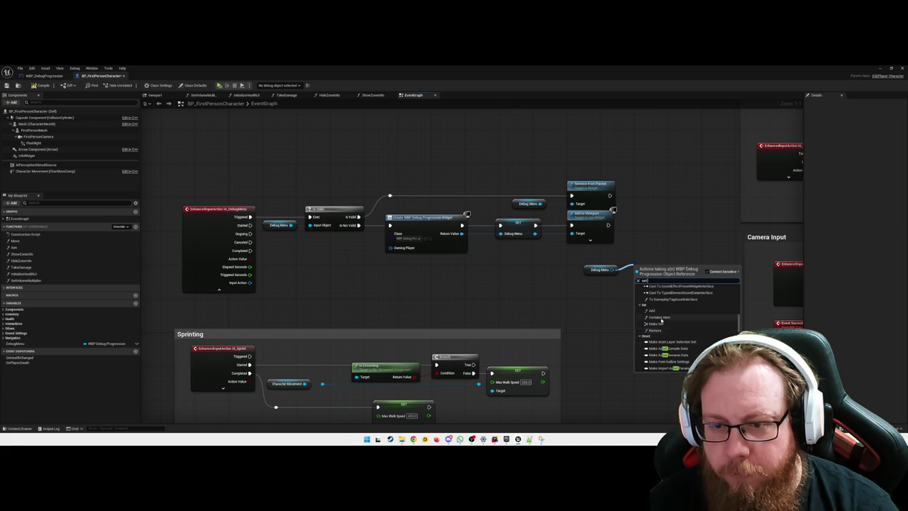
click(659, 330)
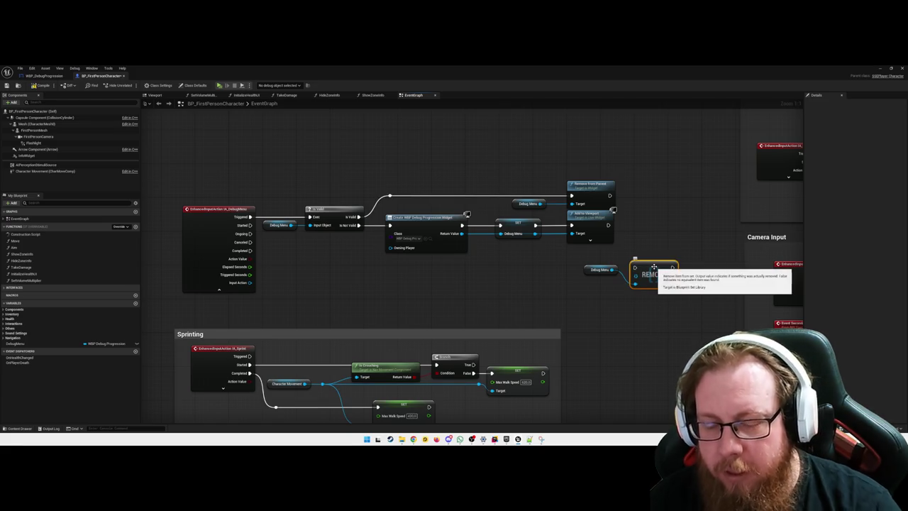
key(Delete)
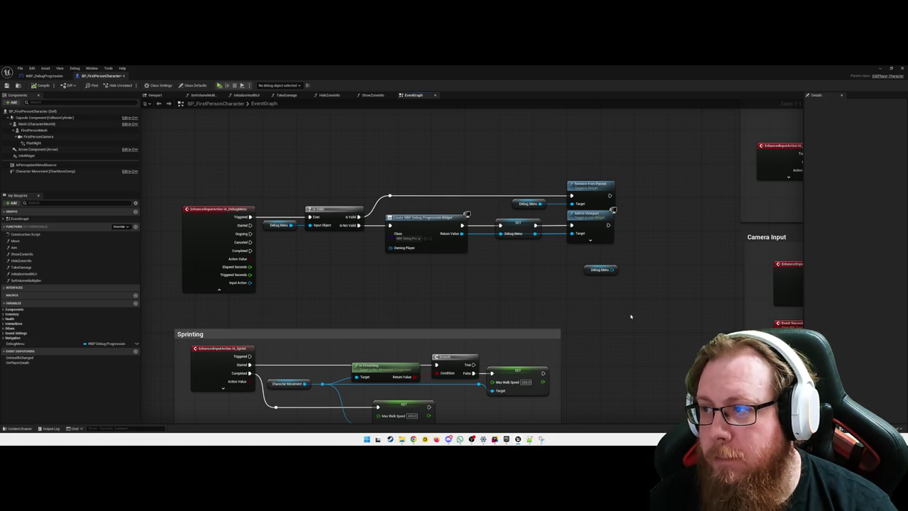
click(597, 270)
Swap the spare getter for a SET Debug Menu node after Remove from Parent, then minimize the editor.
key(Delete)
mouse_move(14, 343)
mouse_down()
mouse_move(632, 233)
mouse_move(655, 190)
mouse_up()
click(651, 225)
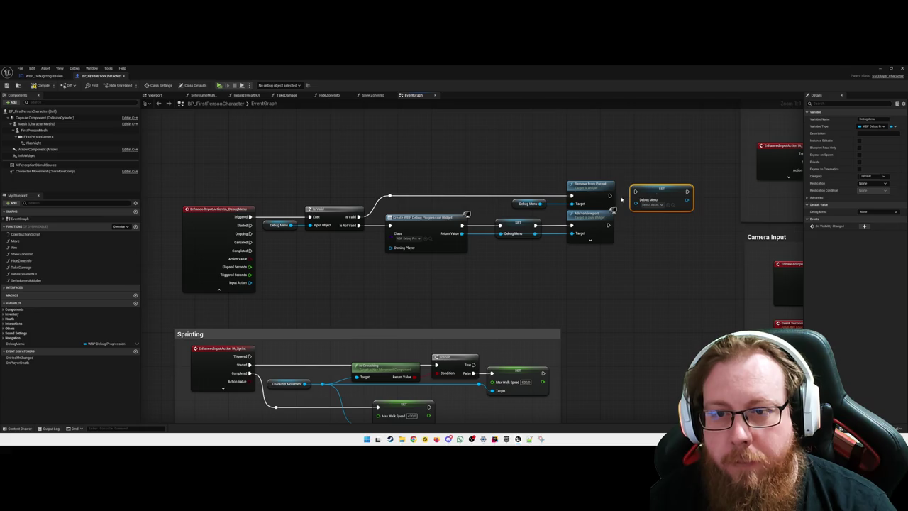
drag(640, 196, 661, 199)
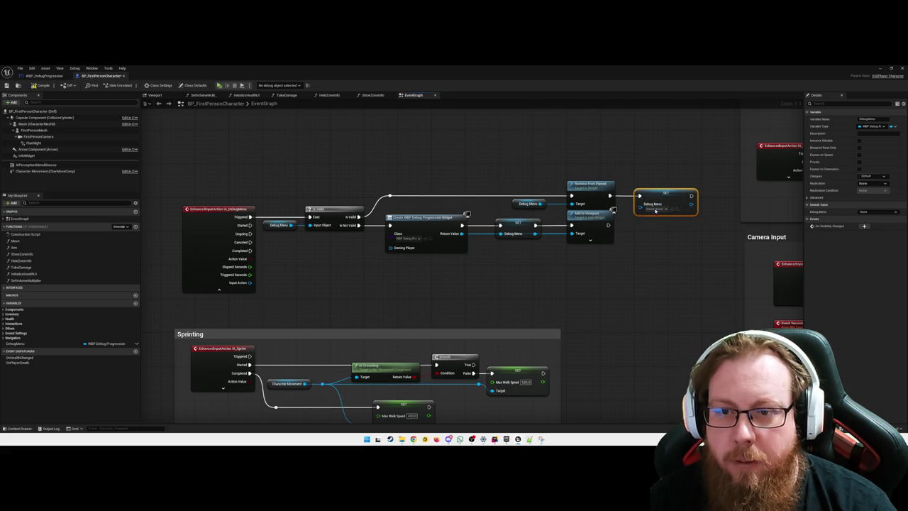
click(653, 254)
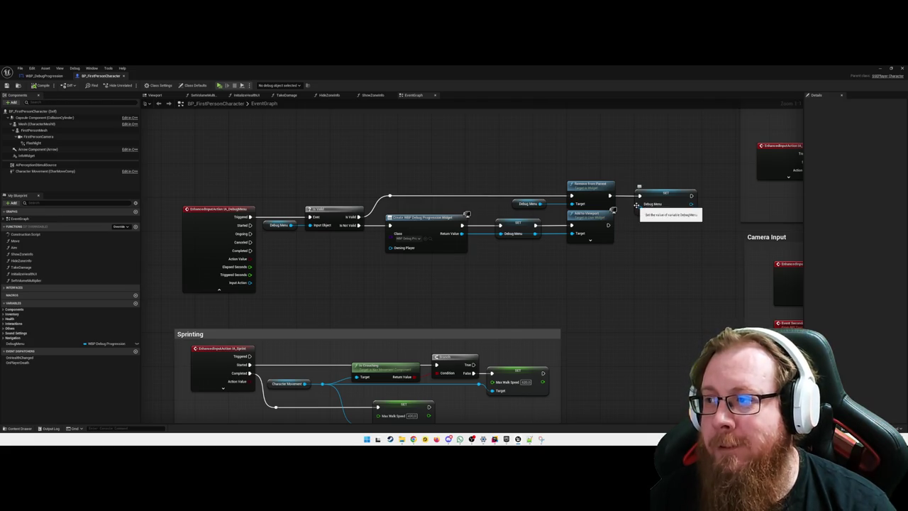
click(877, 69)
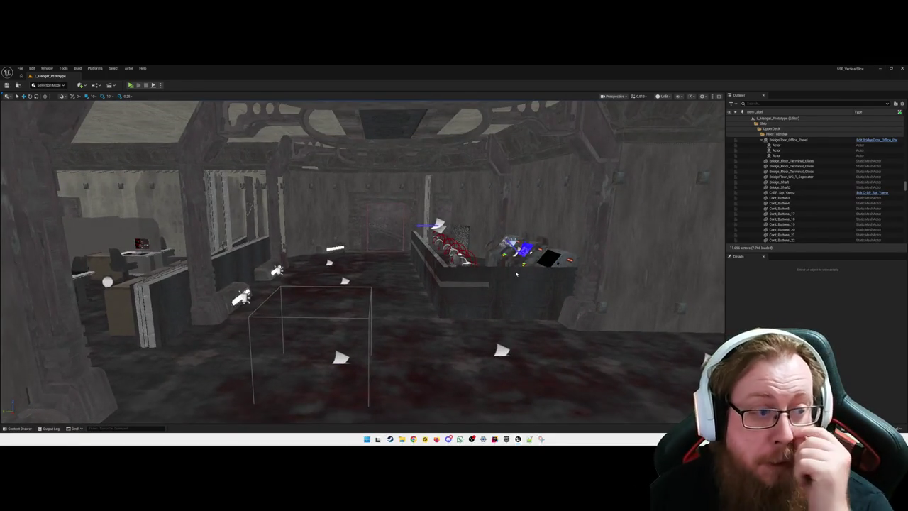
key(alt+p)
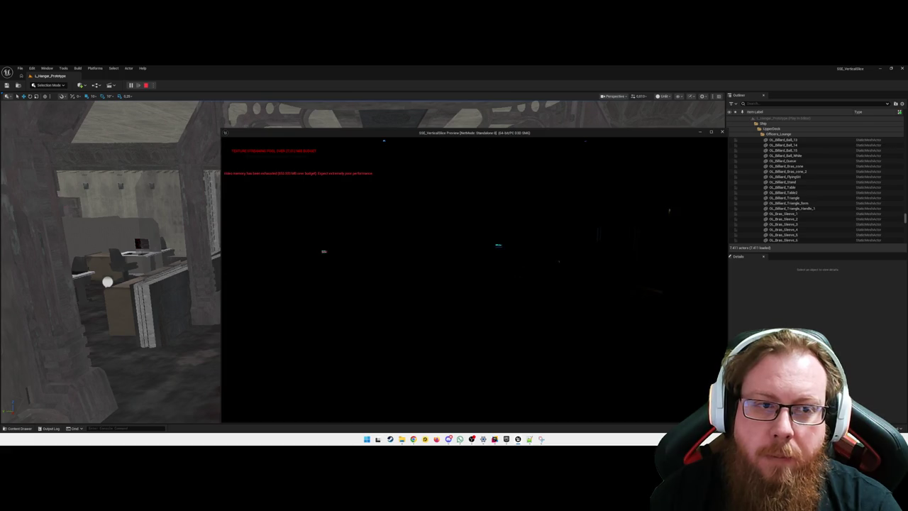
key(Escape)
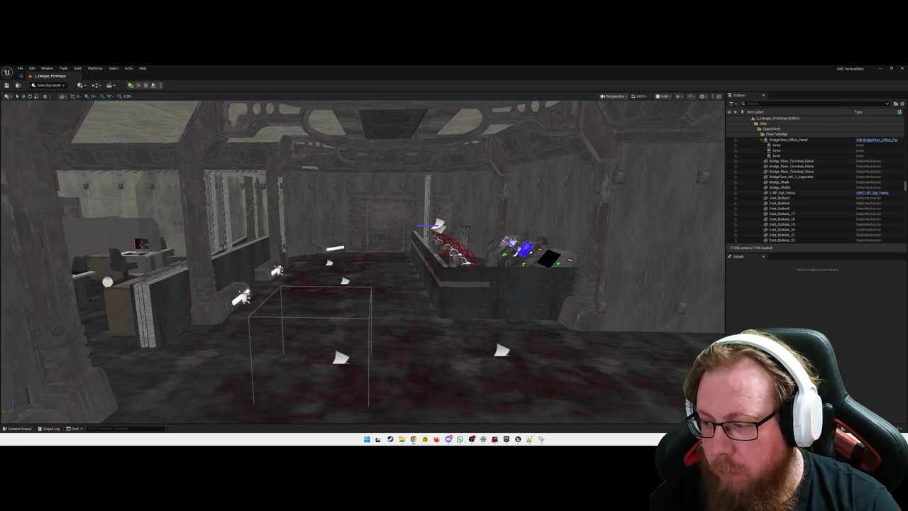
Restore the Blueprint editor, pan the EventGraph, and open WBP_DebugProgression's RefreshAll graph.
mouse_move(361, 263)
mouse_down()
mouse_move(319, 256)
mouse_move(358, 264)
mouse_up()
mouse_move(518, 439)
click(516, 410)
mouse_move(423, 345)
mouse_down()
mouse_move(440, 288)
mouse_move(417, 226)
mouse_up()
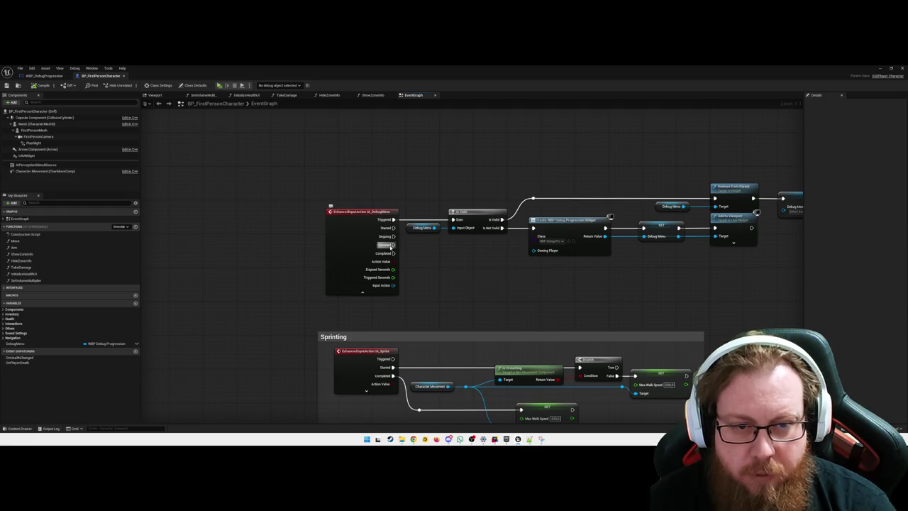
drag(416, 259, 424, 273)
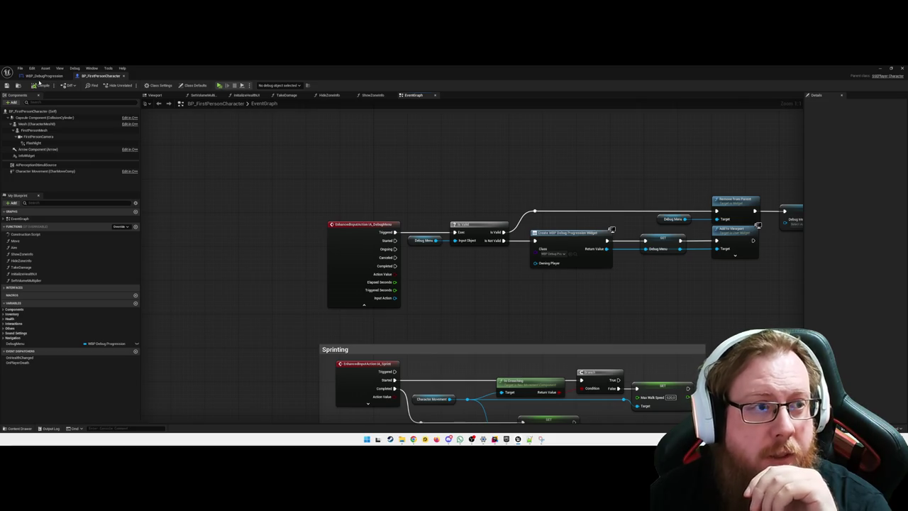
click(44, 75)
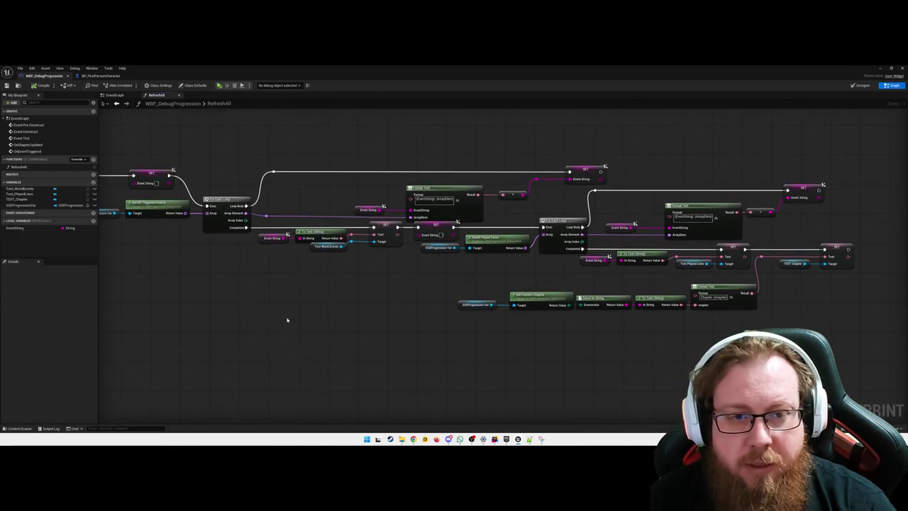
Leave the RefreshAll graph and return to the BP_FirstPersonCharacter Event Graph.
drag(286, 318, 449, 331)
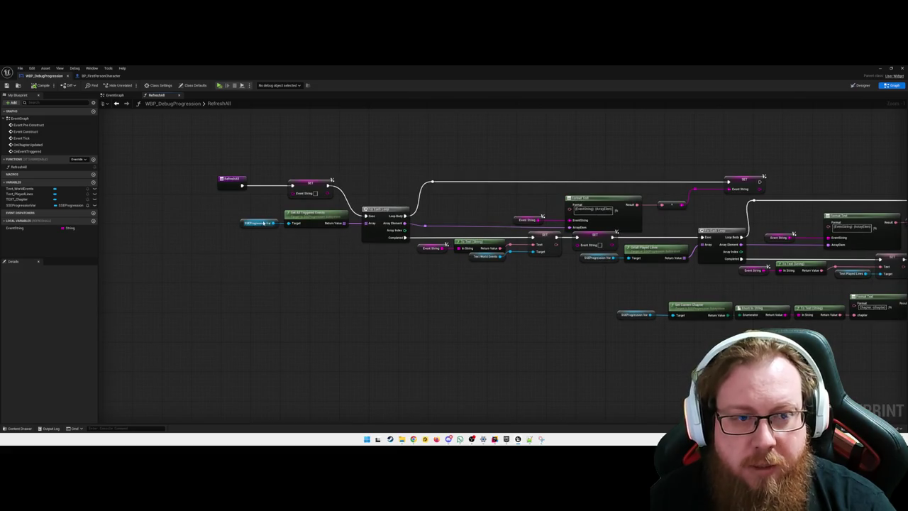
drag(359, 294, 351, 296)
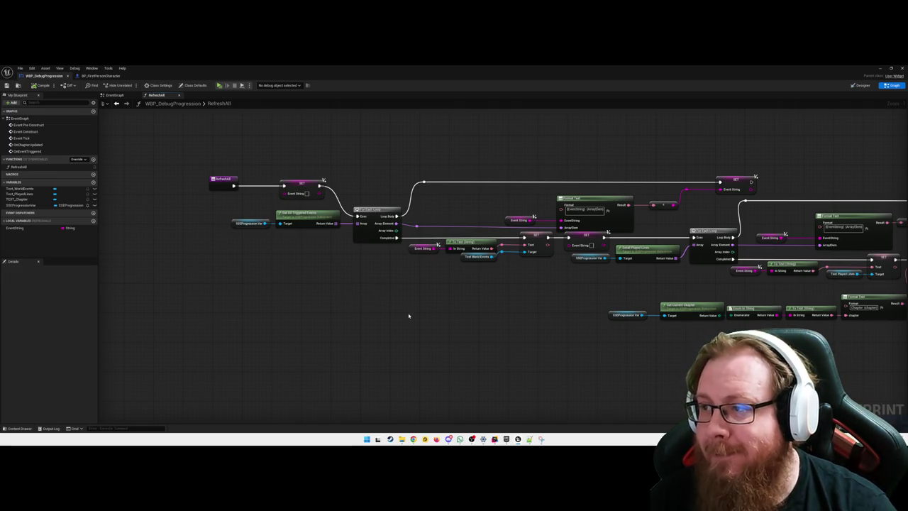
click(101, 75)
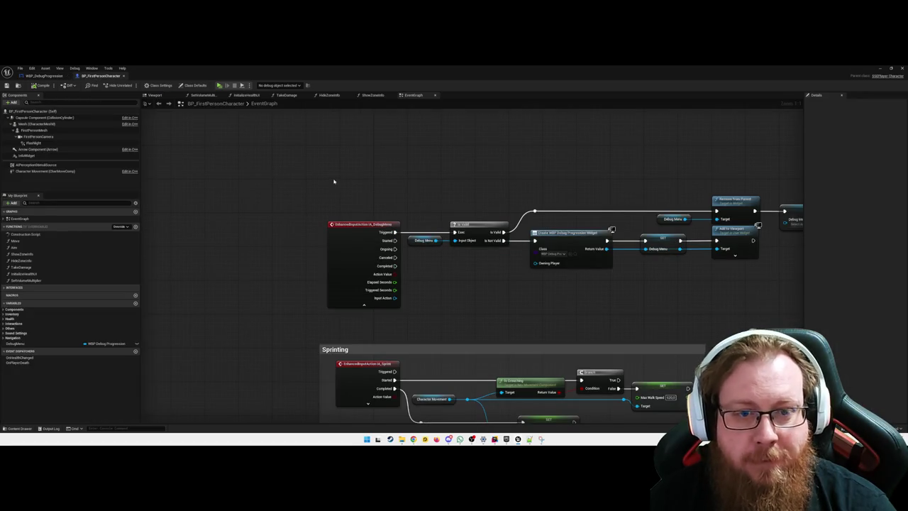
Drive Is Valid from the Debug Menu action's Started pin instead of Triggered, then return to WBP_DebugProgression.
mouse_move(395, 240)
mouse_down()
mouse_move(429, 226)
mouse_move(454, 233)
mouse_move(396, 232)
mouse_move(373, 218)
mouse_up()
alt+click(395, 232)
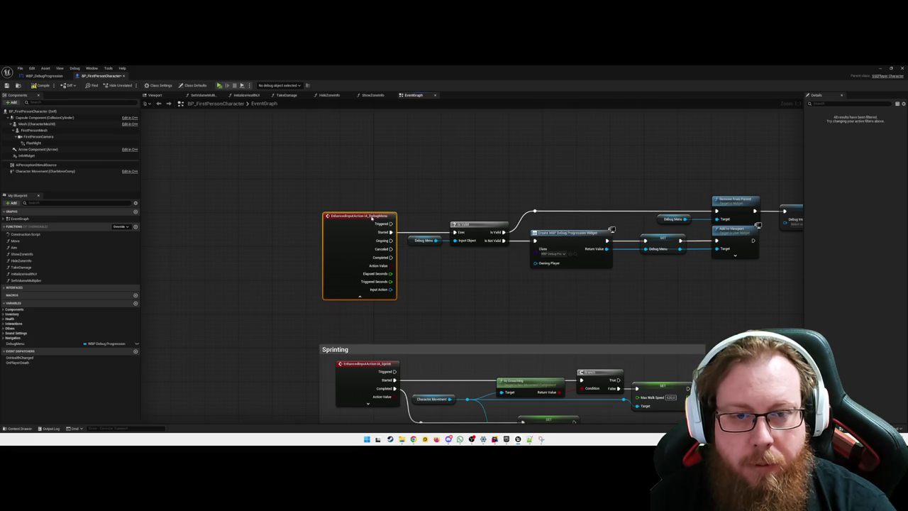
click(460, 281)
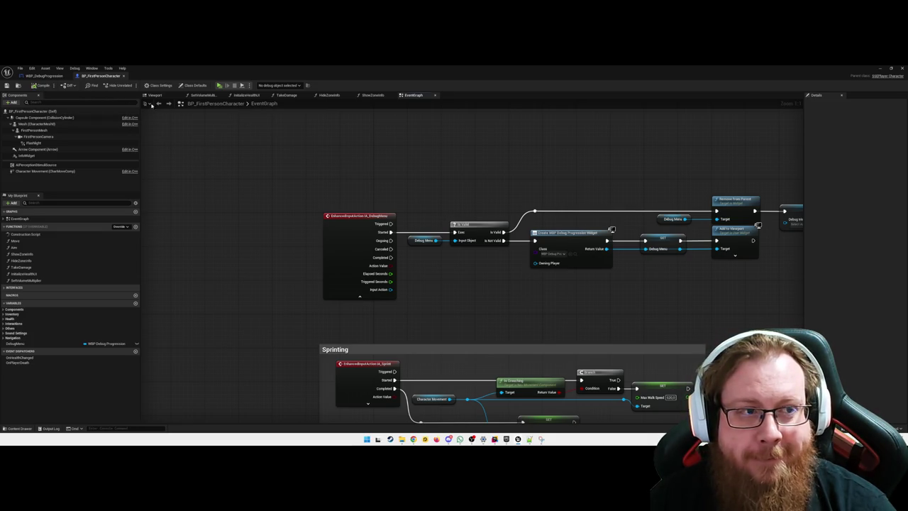
click(45, 76)
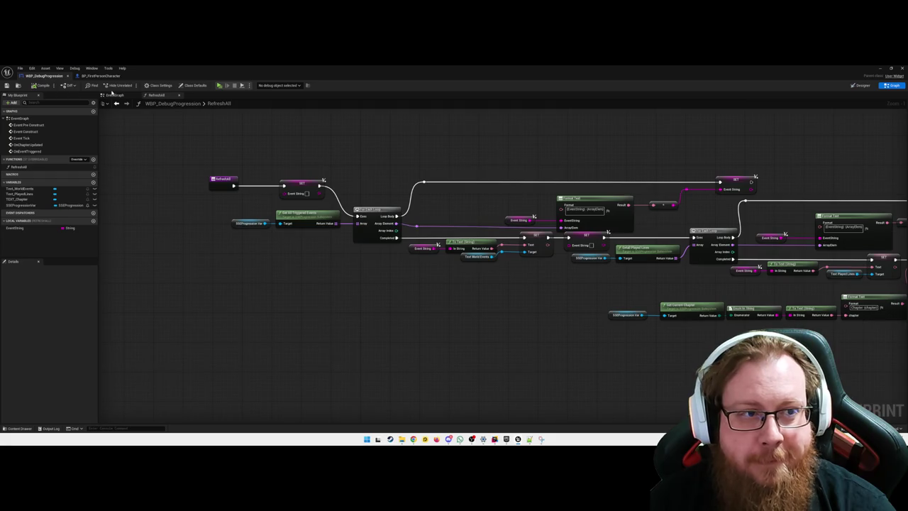
In WBP_DebugProgression's EventGraph, shift the SSEProgression Subsystem node right to make room.
click(114, 95)
scroll(312, 260, down, 3)
scroll(312, 259, up, 2)
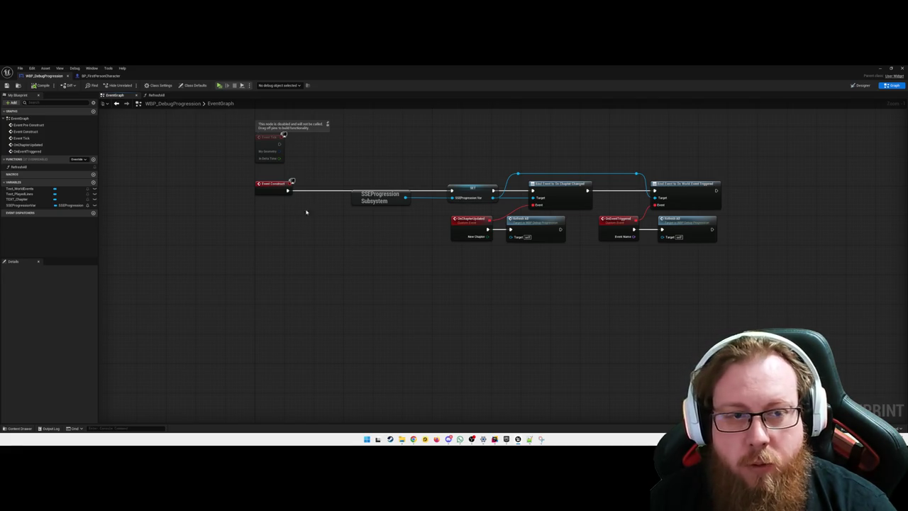
drag(383, 199, 416, 206)
click(308, 236)
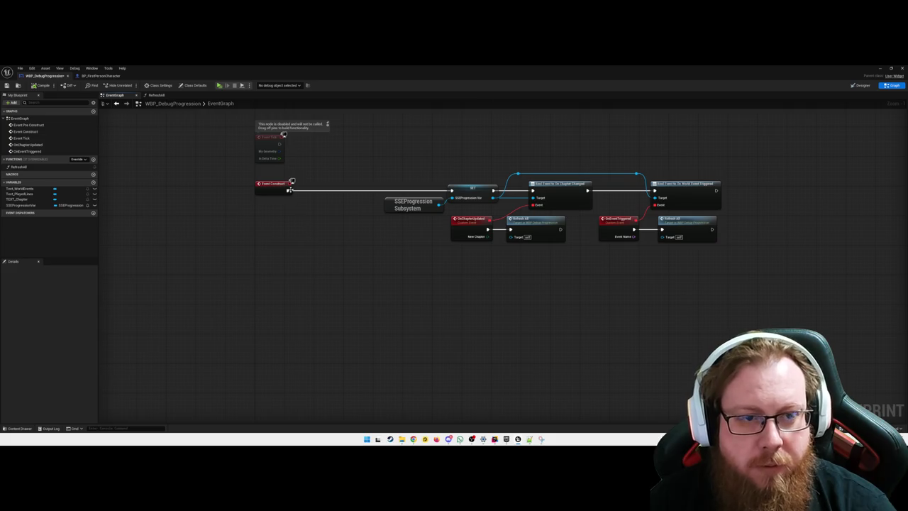
Insert a Refresh All call after Event Construct and straighten its connecting wire.
right_click(289, 190)
key(Escape)
mouse_move(312, 193)
mouse_down()
mouse_move(305, 190)
mouse_move(347, 184)
mouse_up()
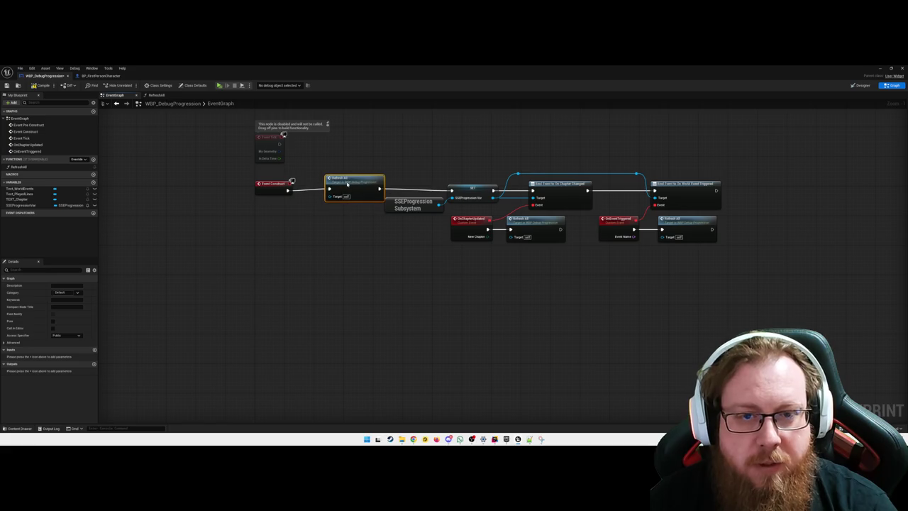
right_click(287, 190)
mouse_move(312, 219)
click(362, 222)
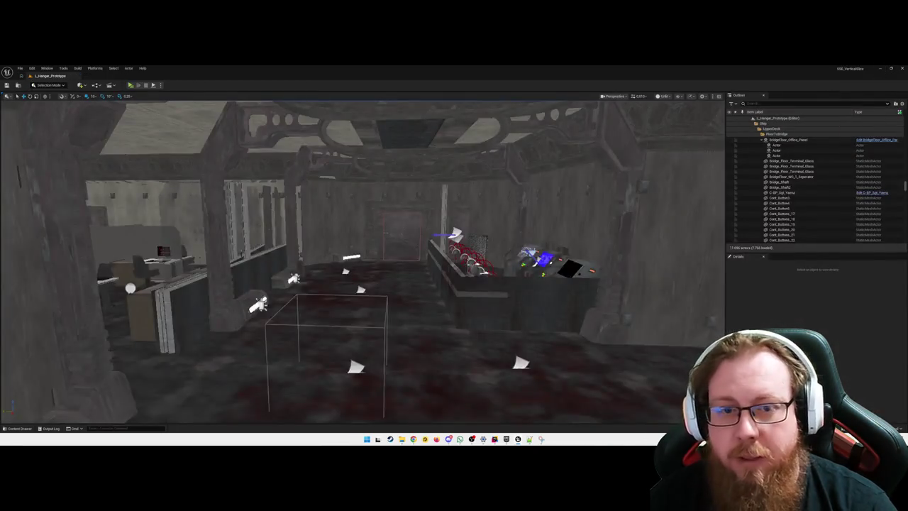
Run a Play preview of the hangar level and stop it, revealing Accessed None errors.
scroll(494, 254, down, 2)
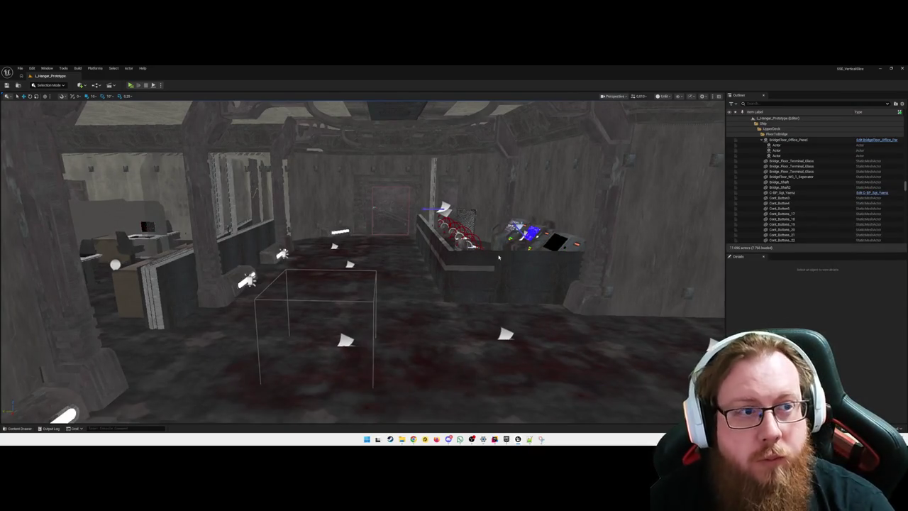
key(alt+p)
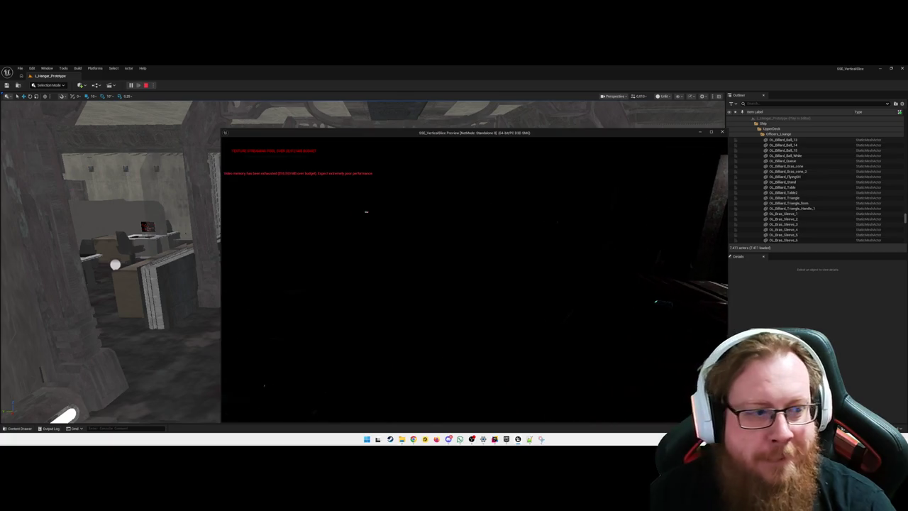
key(Escape)
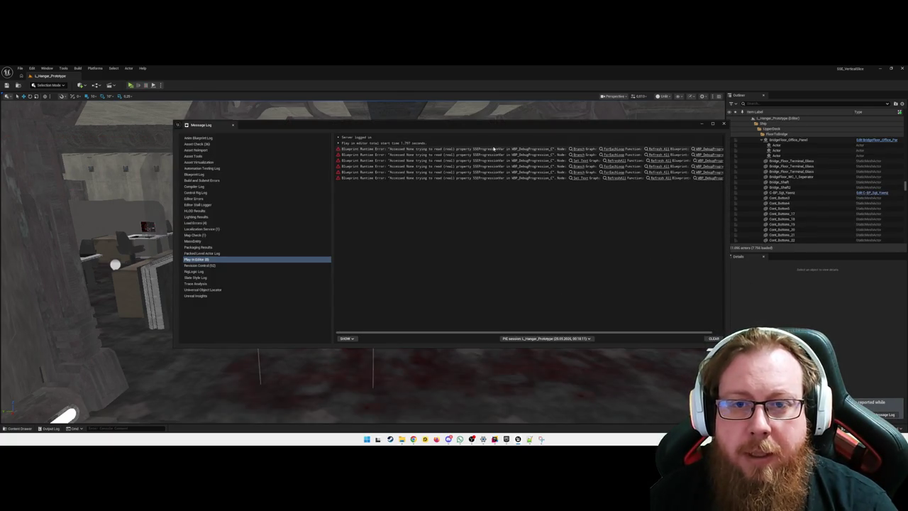
Review the Blueprint runtime errors in the Message Log, then close the log.
click(504, 149)
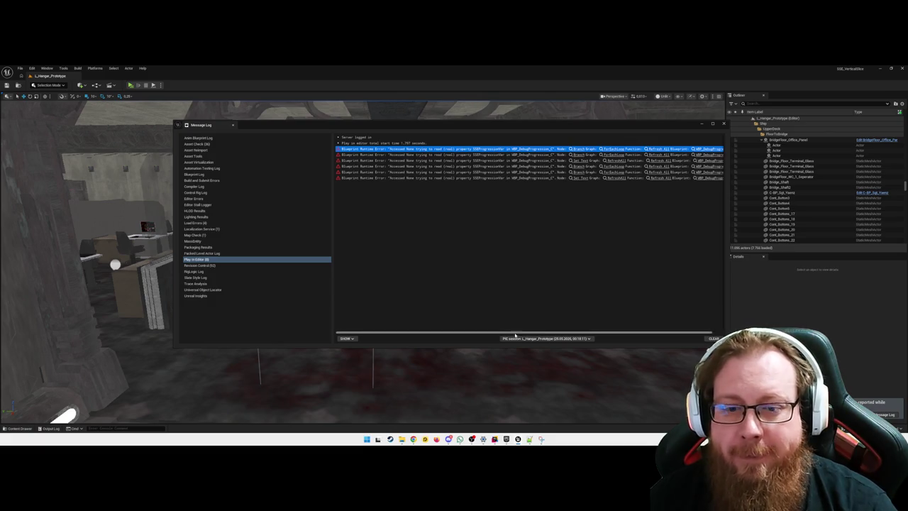
mouse_move(515, 334)
mouse_down()
mouse_move(571, 335)
mouse_move(560, 335)
mouse_up()
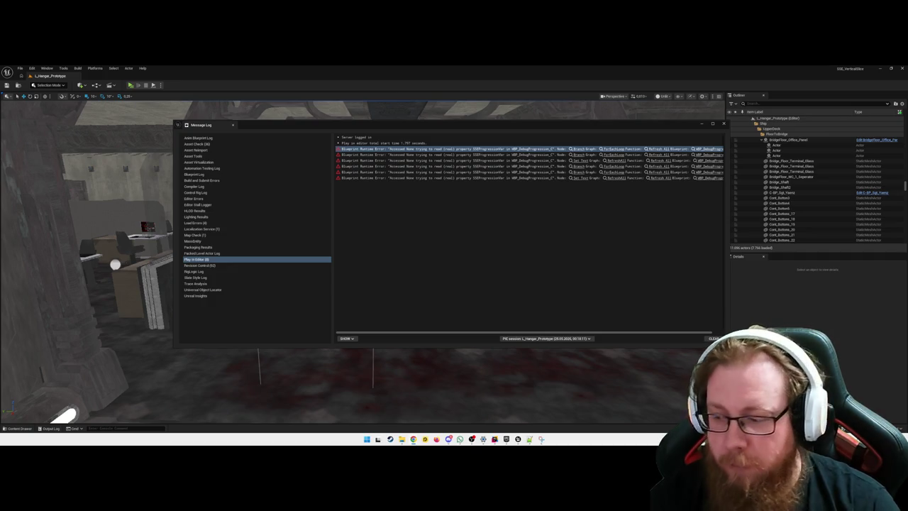
key(ctrl+a)
click(512, 230)
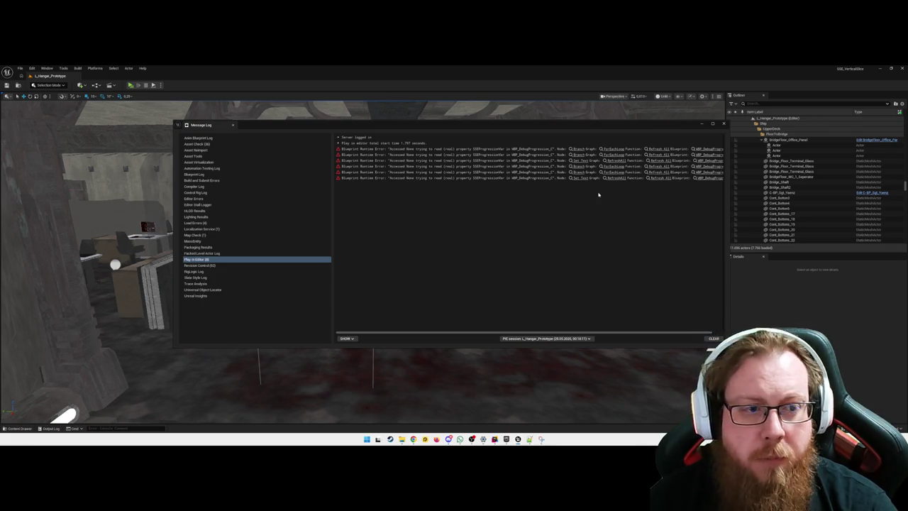
click(723, 123)
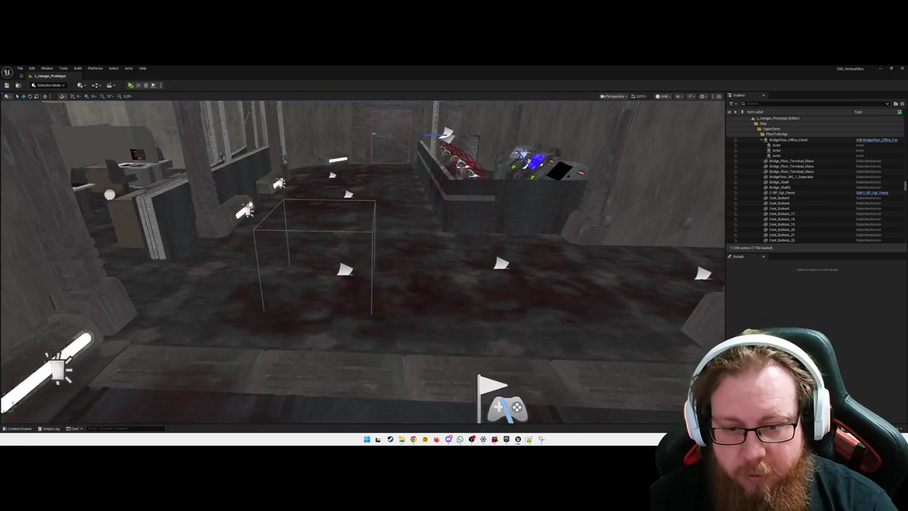
Bring the WBP_DebugProgression editor back up from the taskbar.
mouse_move(518, 439)
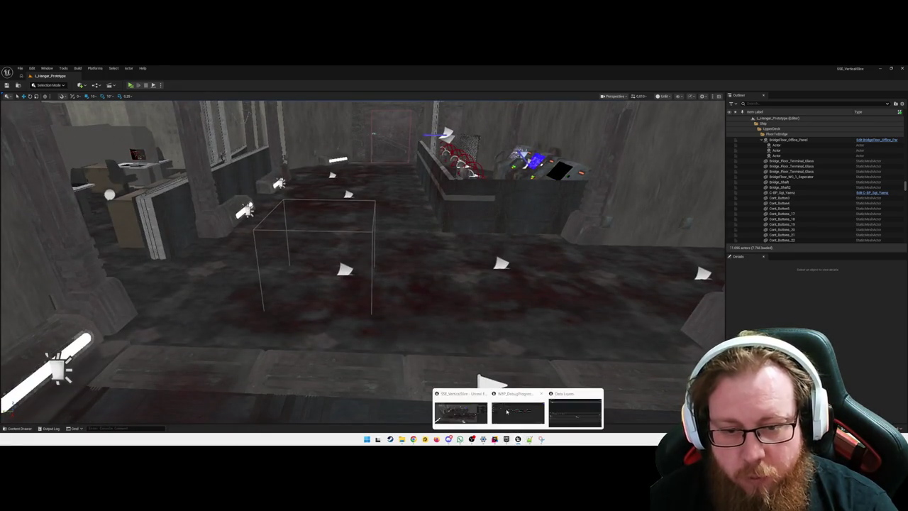
click(505, 414)
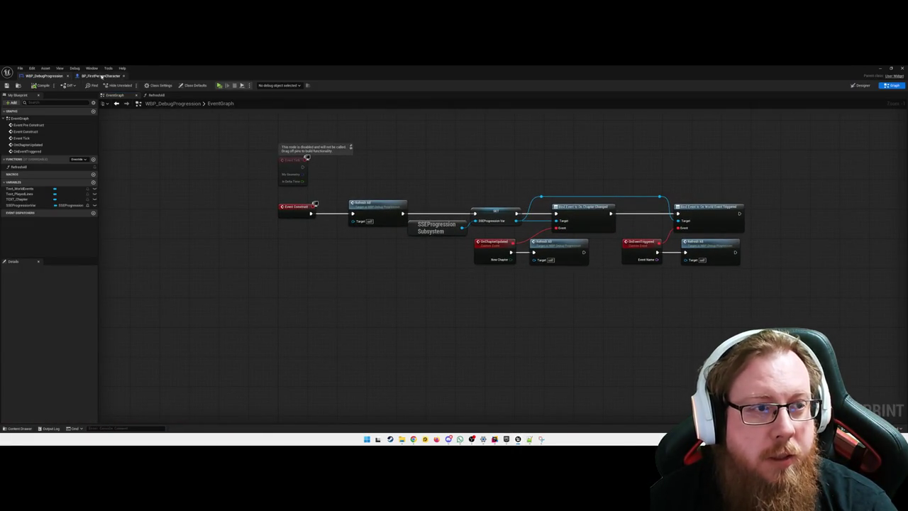
drag(333, 280, 199, 264)
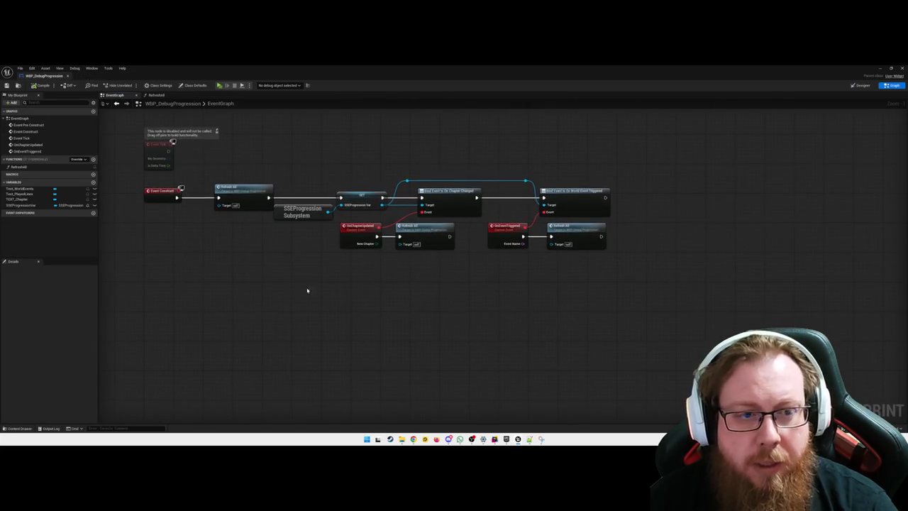
Inspect the RefreshAll function graph from start to end, then go back to the EventGraph.
double_click(18, 167)
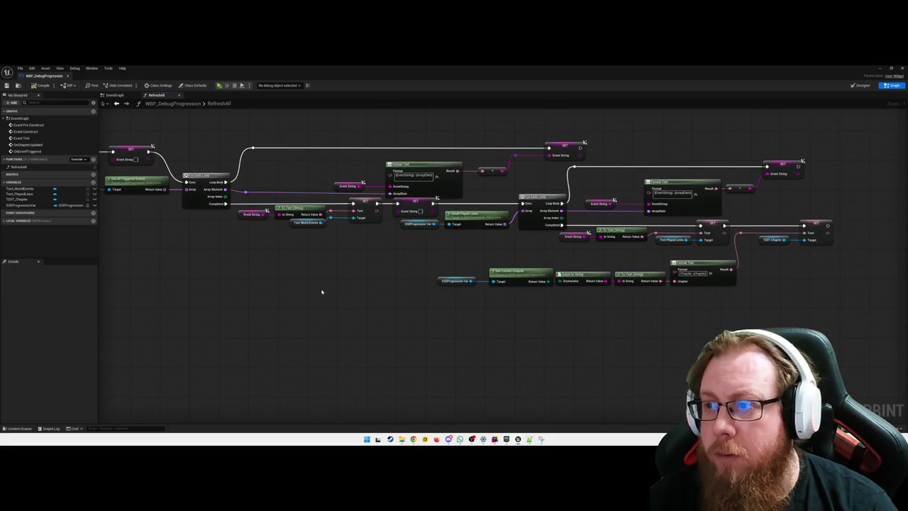
drag(298, 310, 472, 328)
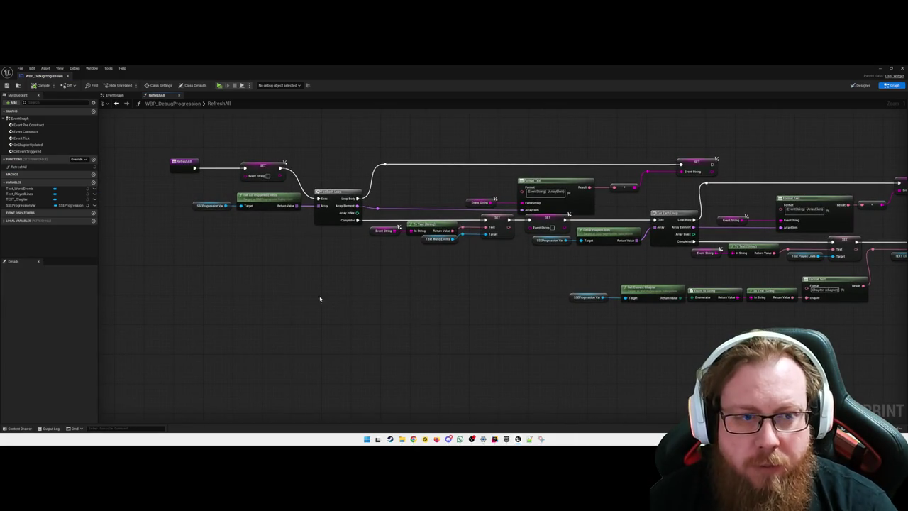
scroll(345, 305, up, 1)
mouse_move(294, 284)
mouse_down()
mouse_move(320, 270)
mouse_move(341, 280)
mouse_up()
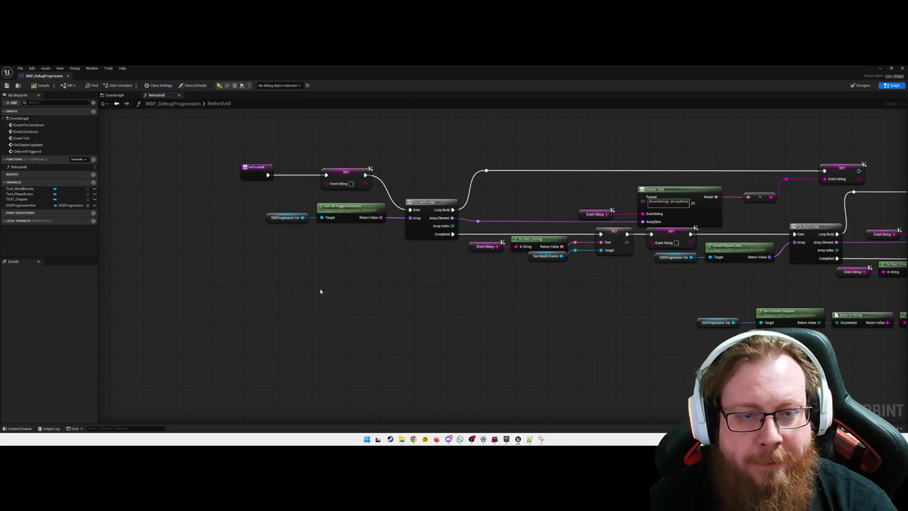
drag(309, 288, 231, 280)
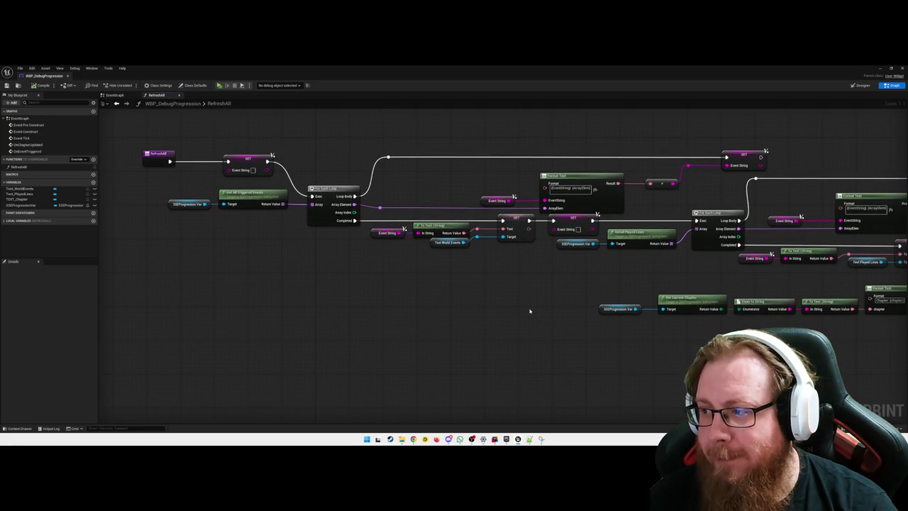
drag(529, 311, 456, 287)
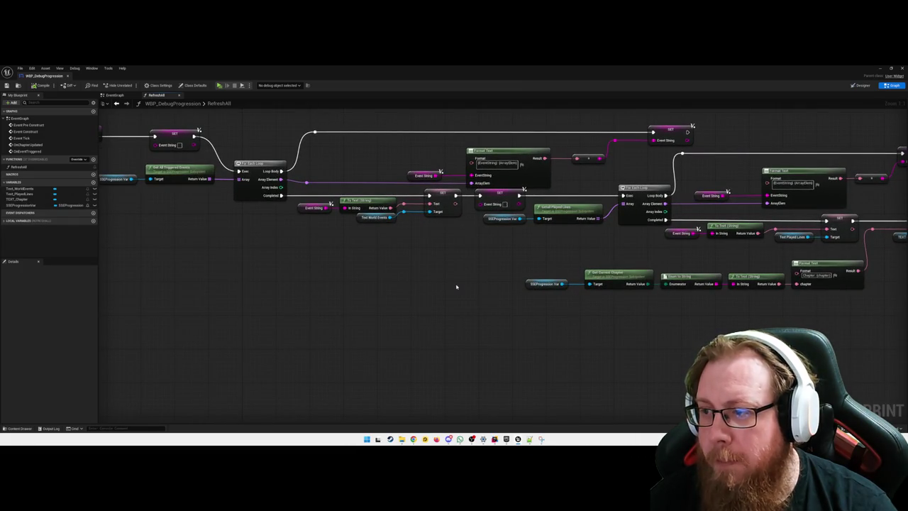
drag(456, 286, 526, 288)
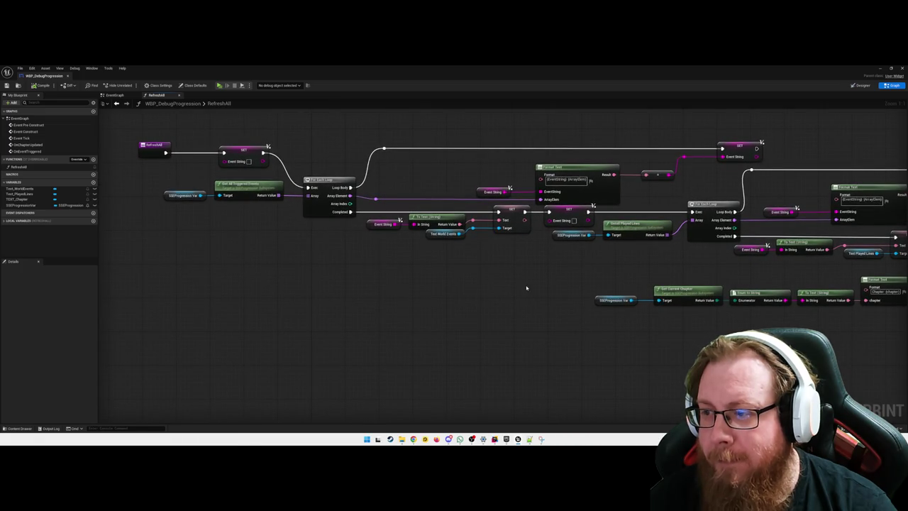
click(113, 95)
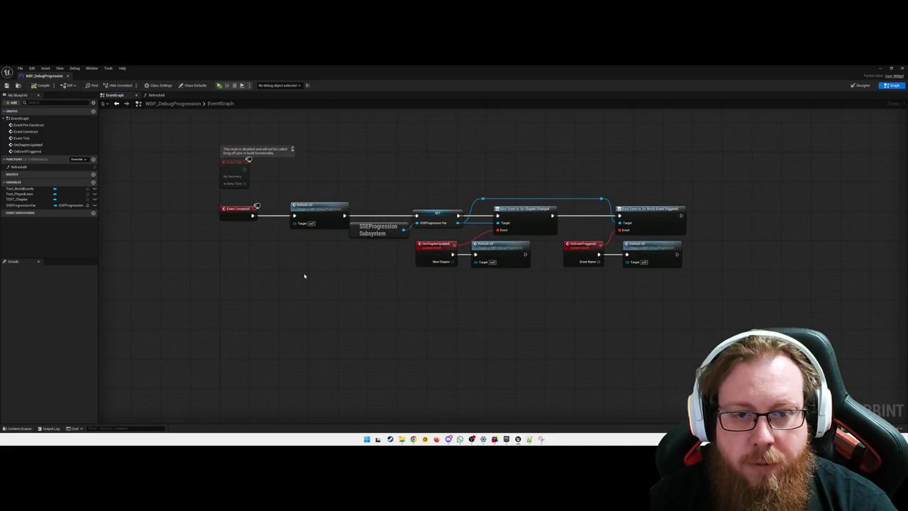
Delete the Refresh All call and wire Event Construct directly to SET.
click(324, 206)
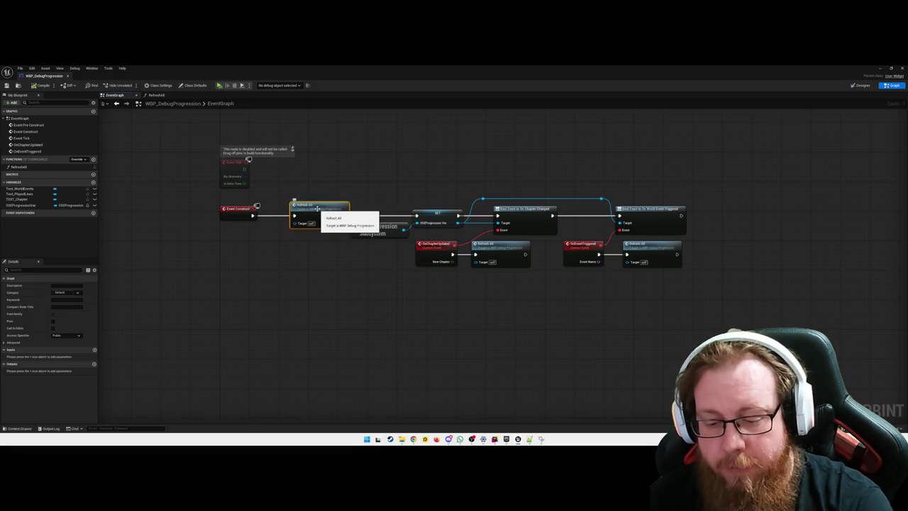
key(Delete)
drag(255, 214, 416, 214)
Move the SET and SSEProgression Subsystem nodes closer to Event Construct.
mouse_move(347, 198)
mouse_down()
mouse_move(410, 238)
mouse_move(466, 242)
mouse_move(345, 261)
mouse_up()
click(345, 262)
click(270, 229)
mouse_move(269, 229)
mouse_down()
mouse_move(221, 233)
mouse_move(217, 209)
mouse_move(332, 260)
mouse_up()
ctrl+click(220, 234)
click(344, 257)
Move the chapter bind node and remove the reroute point feeding its Target.
drag(461, 201, 561, 236)
mouse_move(521, 208)
mouse_down()
mouse_move(499, 205)
mouse_move(510, 207)
mouse_up()
click(454, 190)
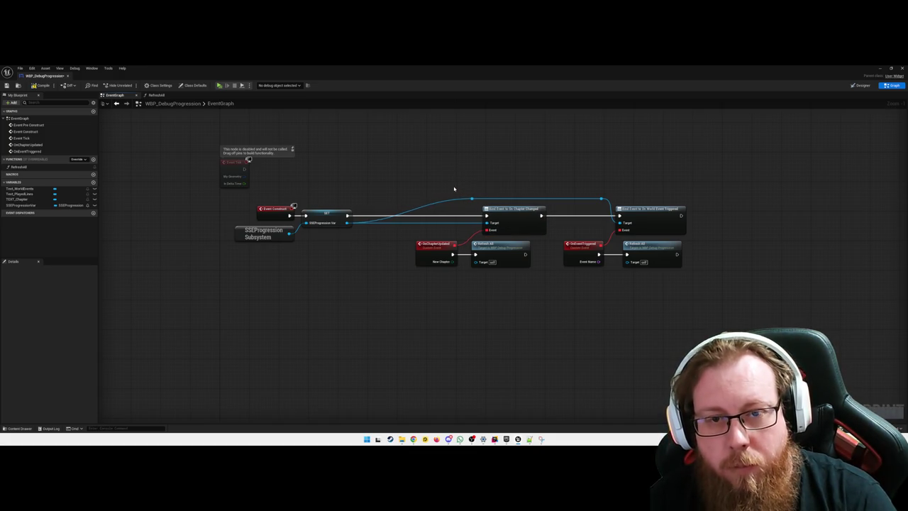
click(478, 199)
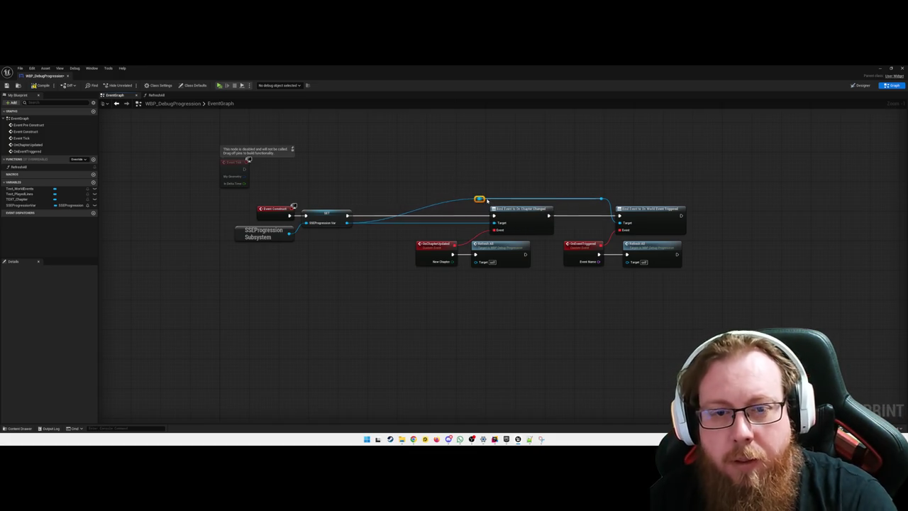
mouse_move(487, 201)
mouse_down()
mouse_move(402, 201)
mouse_move(388, 214)
mouse_up()
click(372, 234)
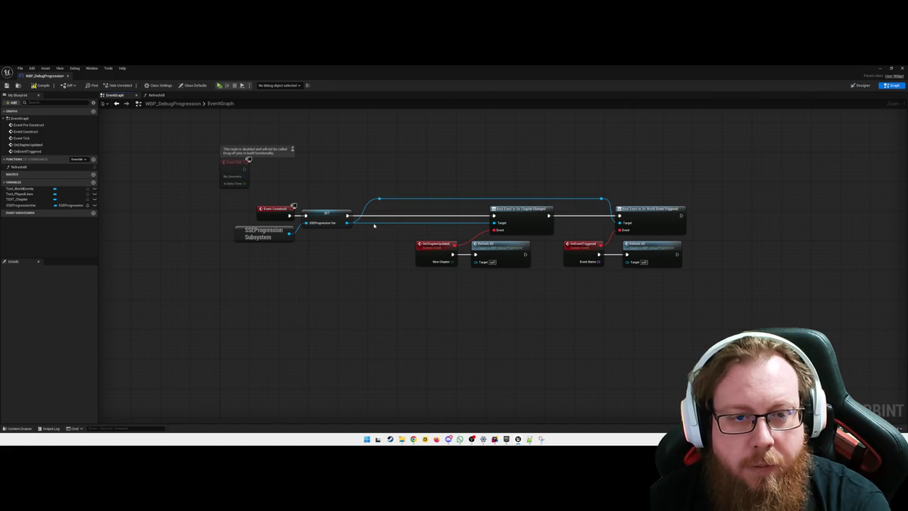
alt+click(373, 225)
click(379, 200)
key(Delete)
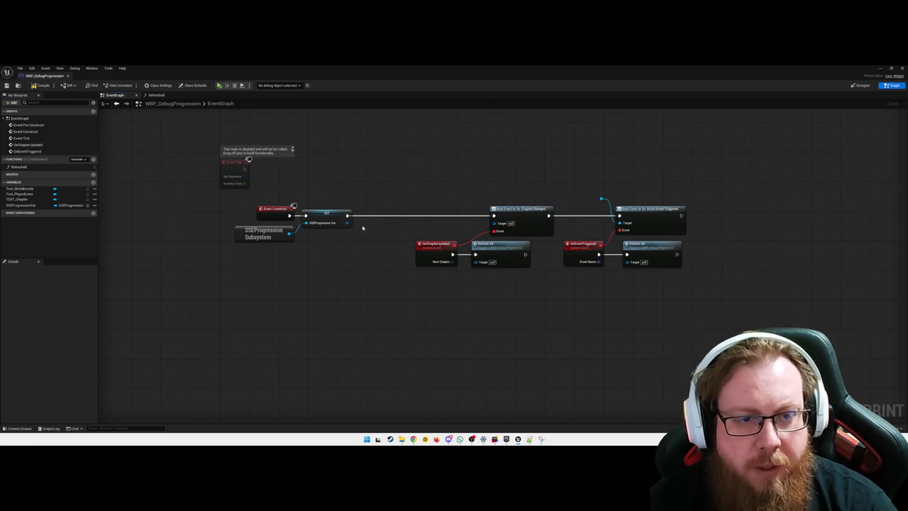
Add an SSEProgressionVar getter beside the chapter binding node.
mouse_move(21, 205)
mouse_down()
mouse_move(151, 233)
mouse_move(602, 227)
mouse_up()
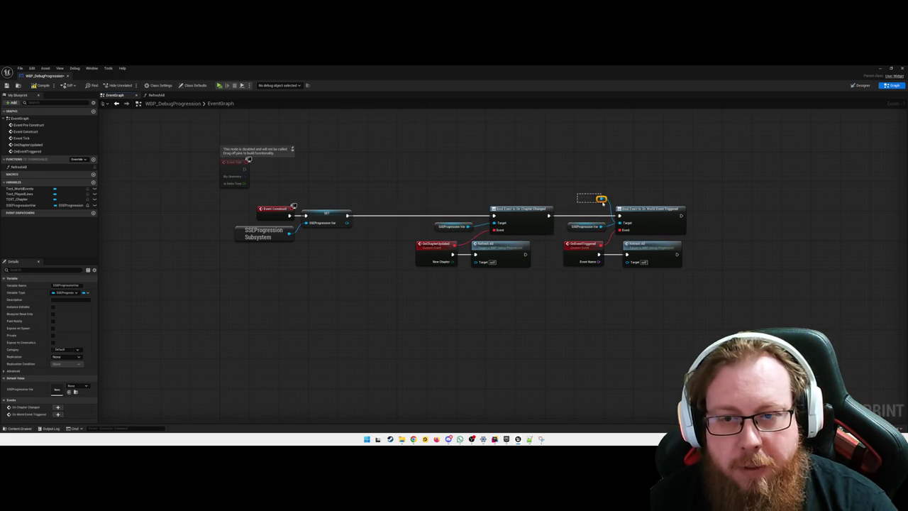
click(594, 197)
mouse_move(415, 203)
mouse_down()
mouse_move(498, 219)
mouse_move(466, 223)
mouse_up()
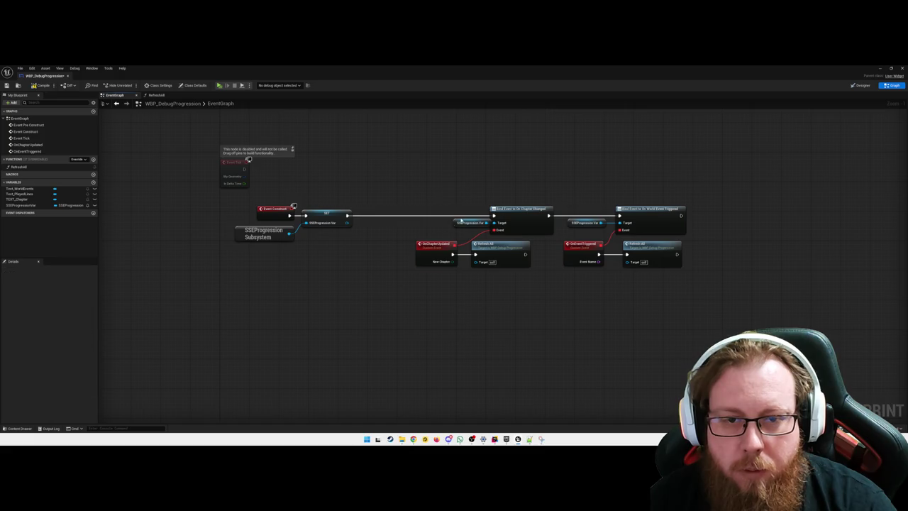
click(557, 231)
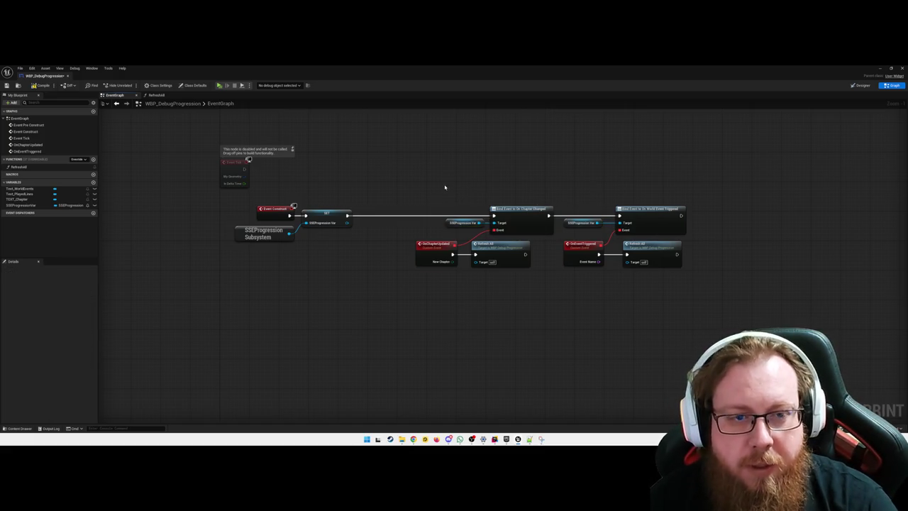
Add a Refresh All call after the SET node, compile, and close the Blueprint editor.
drag(347, 215, 370, 219)
text(refre)
key(Return)
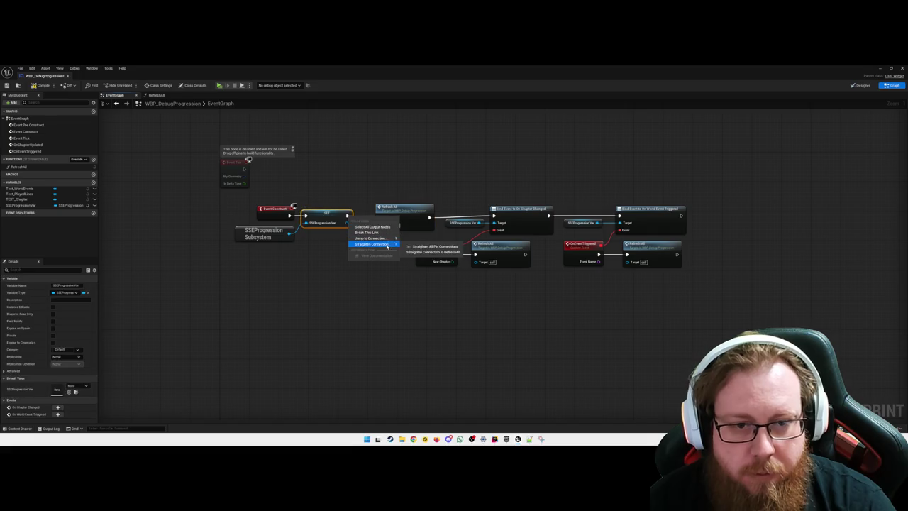
click(378, 271)
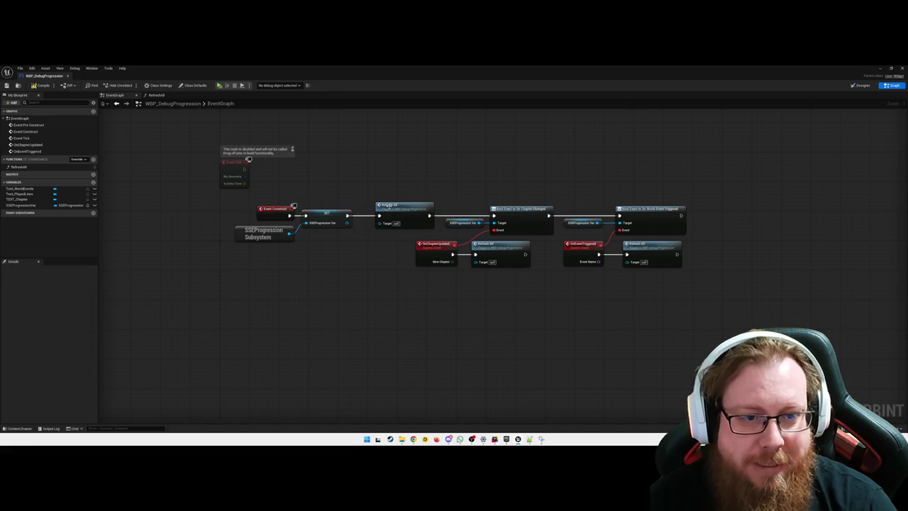
click(41, 85)
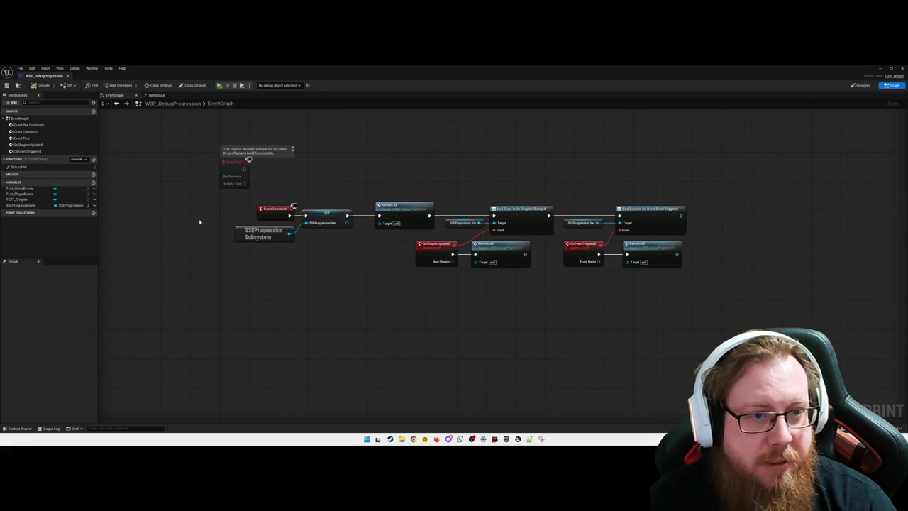
click(901, 68)
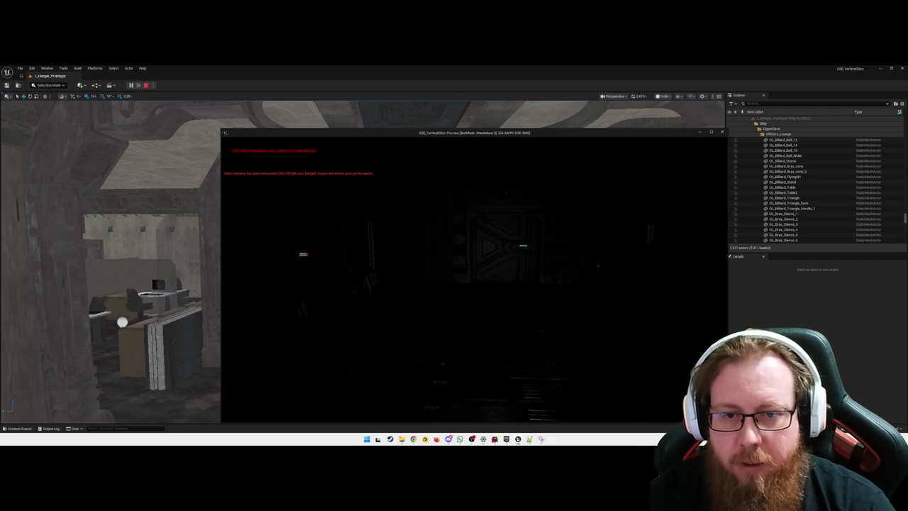
Stop the standalone preview and focus the Outliner search box.
key(Escape)
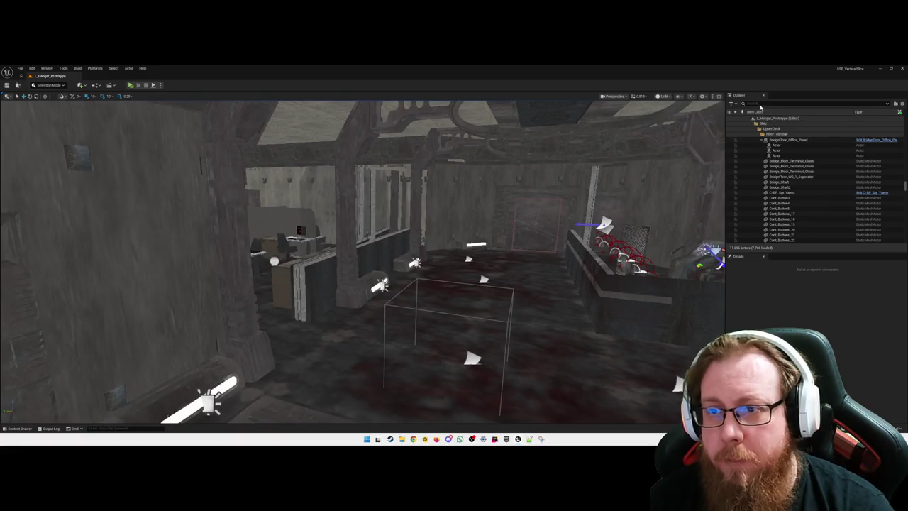
click(760, 104)
Search the Outliner for 'postpr' instead of 'expo' and select the PostProcessVolume.
text(expo)
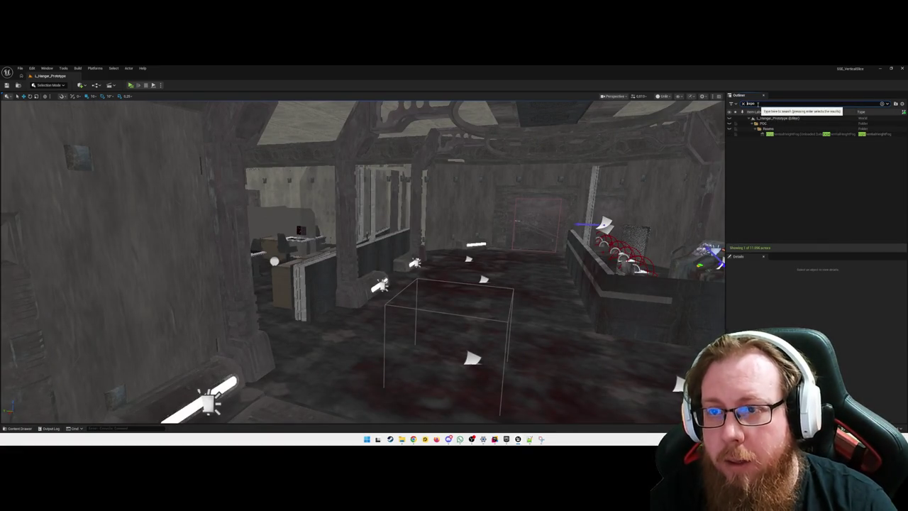
key(BackSpace)
key(BackSpace)
key(BackSpace)
text(postpr)
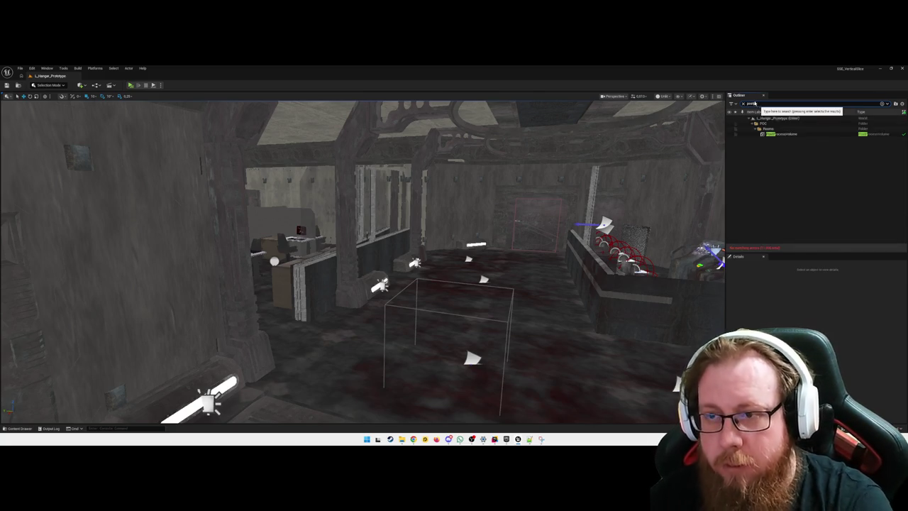
key(Return)
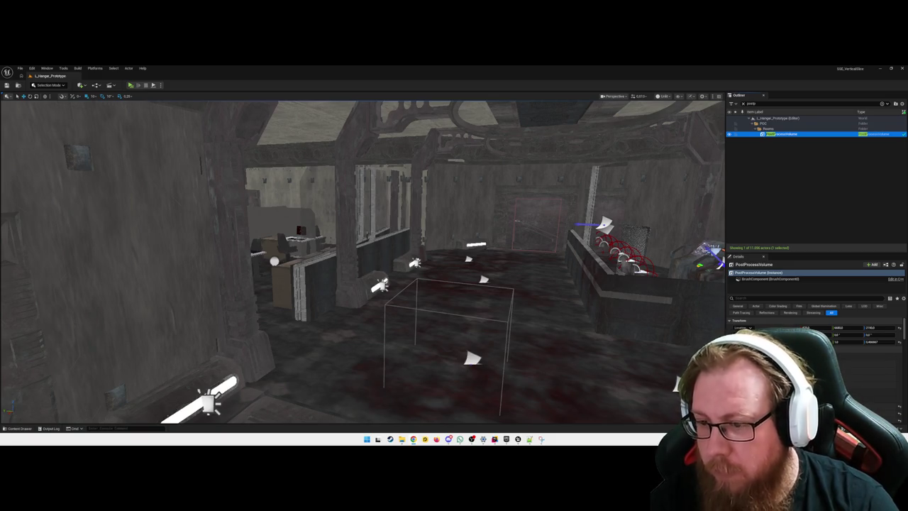
Back the viewport camera down the hangar corridor for a longer view.
scroll(815, 354, down, 3)
scroll(816, 355, down, 3)
key(s)
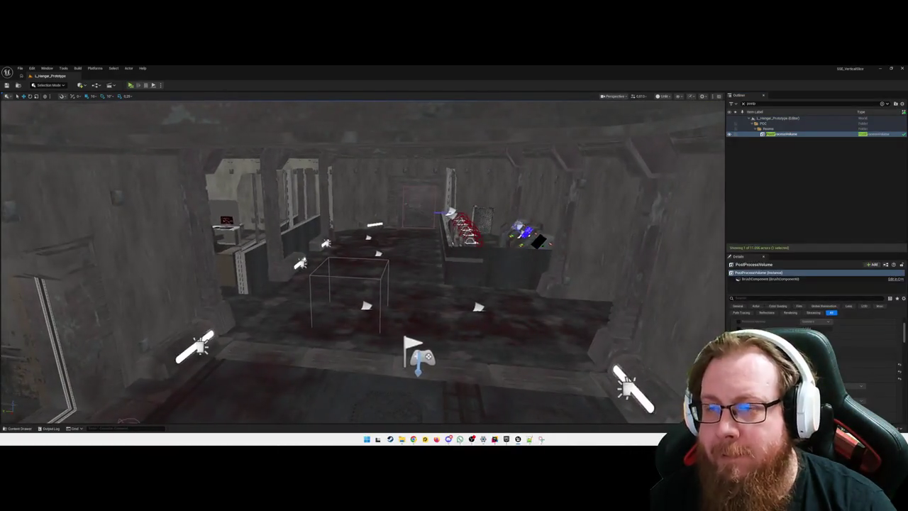
key(s)
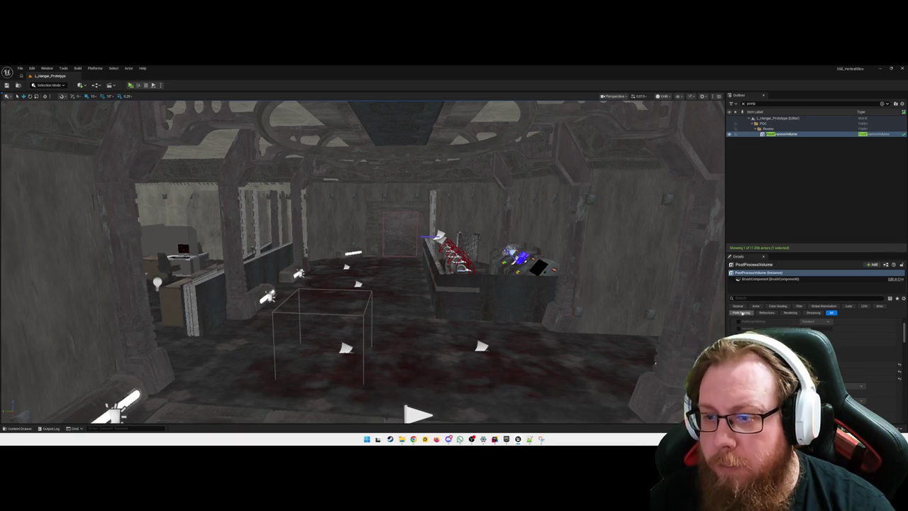
Filter the volume's Details to 'color grading' and raise a colour-grading channel value.
click(753, 298)
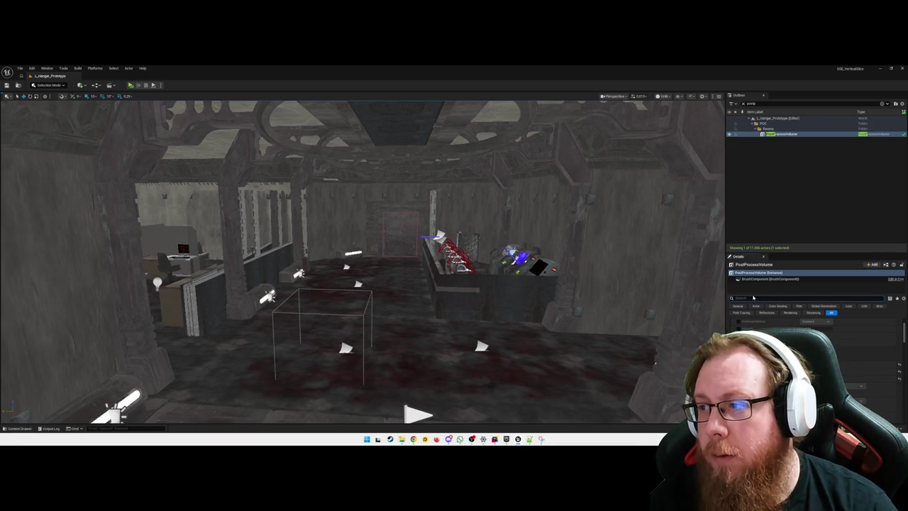
text(color grad)
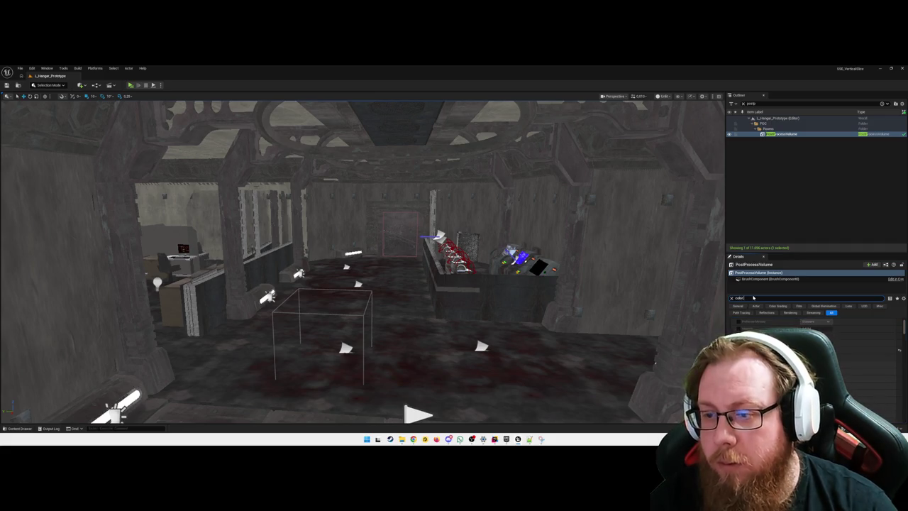
text(ing)
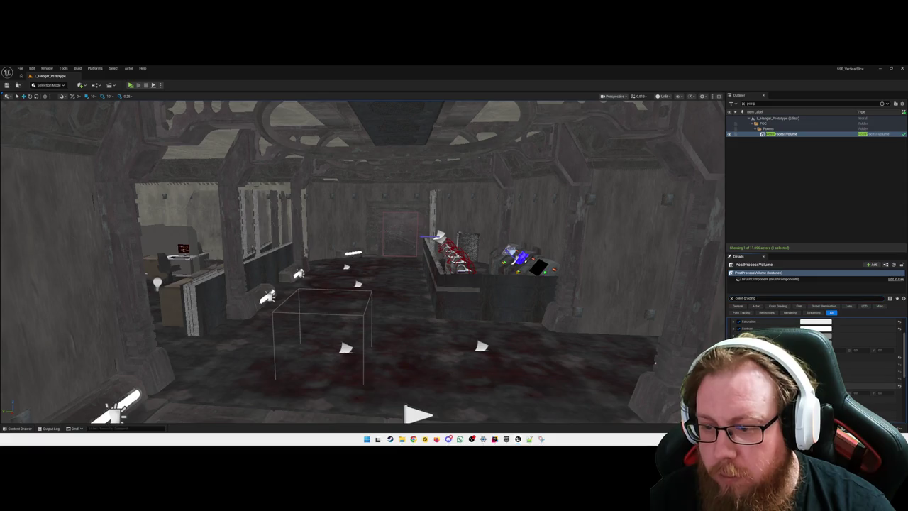
scroll(815, 354, down, 2)
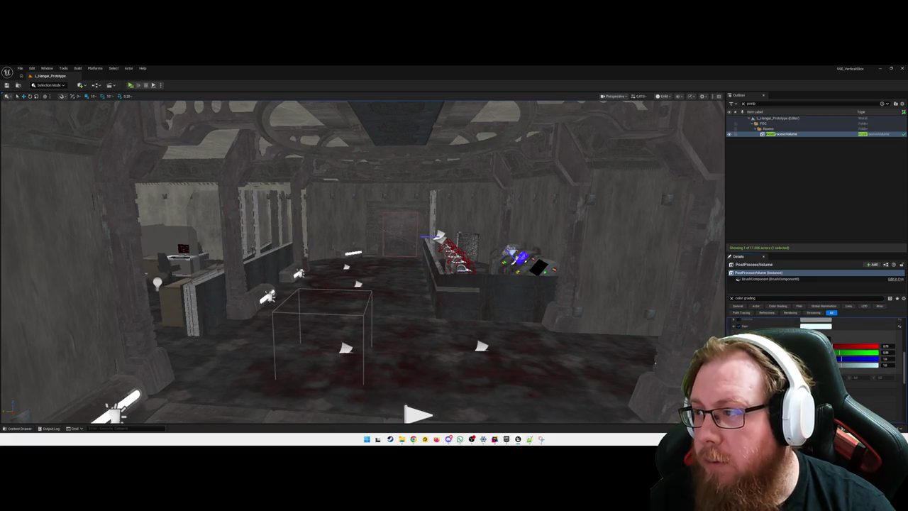
drag(839, 358, 844, 359)
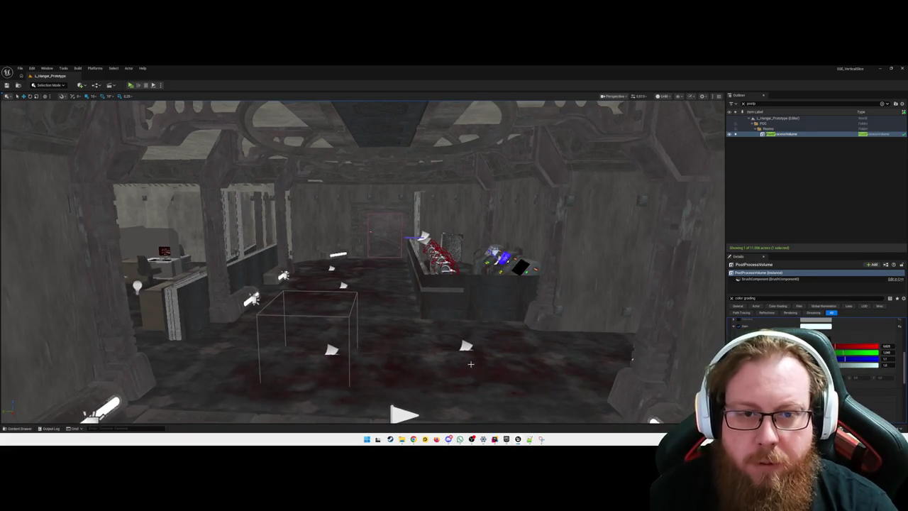
scroll(471, 363, down, 3)
Switch the viewport to Lit (Alt+4) and lower the colour-grading RGB values while checking the hangar.
key(alt+4)
mouse_move(471, 364)
mouse_down()
mouse_move(425, 363)
mouse_move(483, 355)
mouse_move(447, 355)
mouse_up()
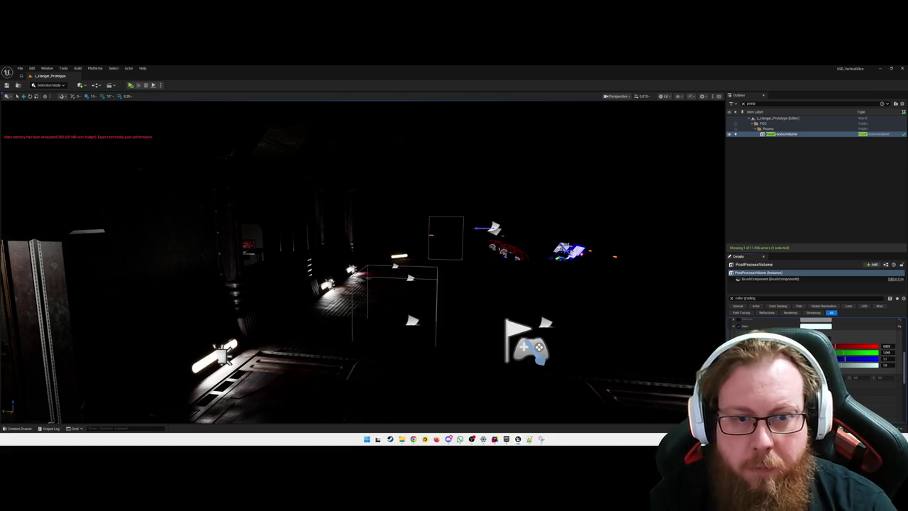
drag(787, 355, 789, 357)
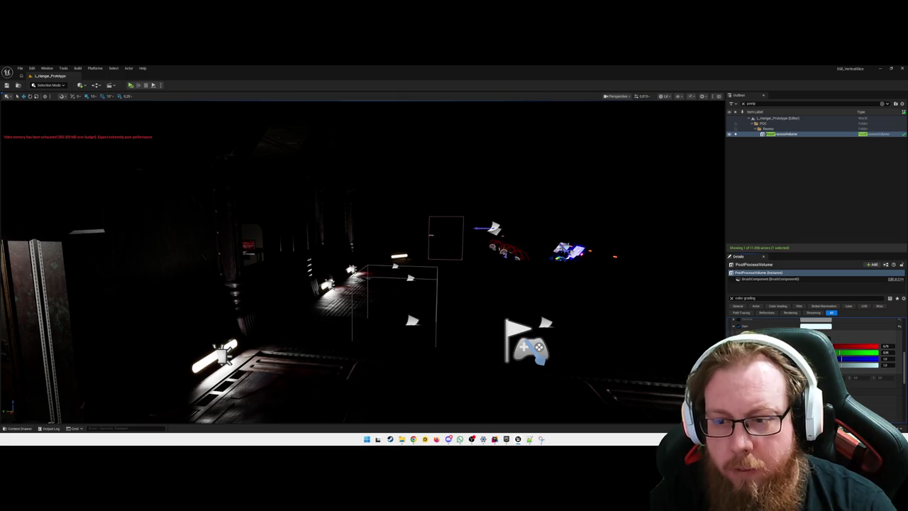
drag(789, 357, 789, 358)
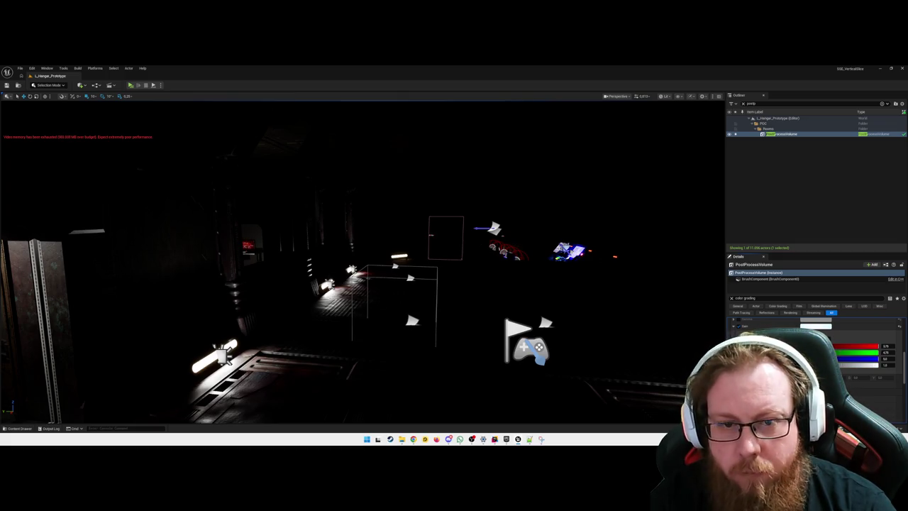
key(w)
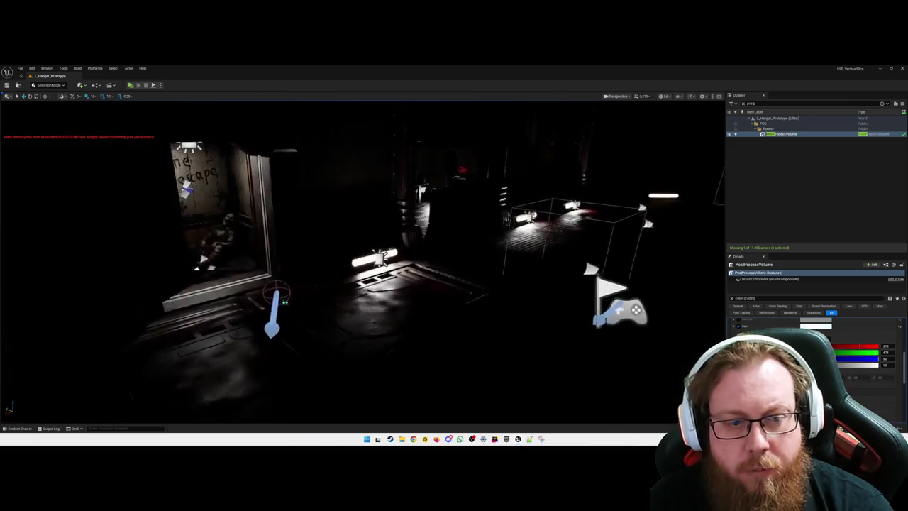
key(s)
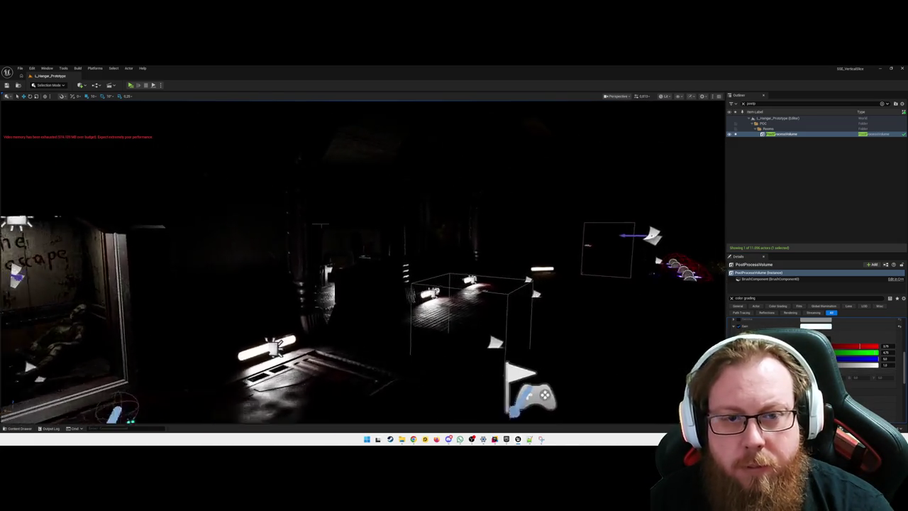
key(s)
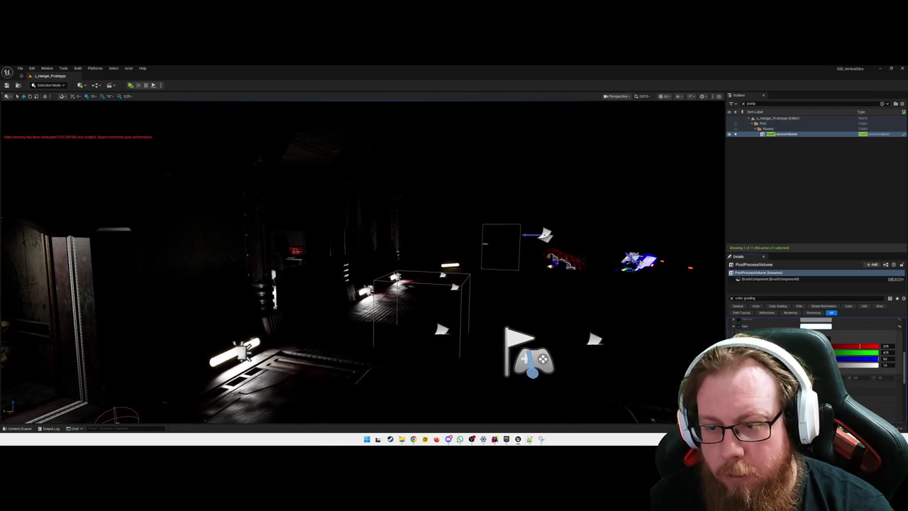
Reduce the colour-grading luminance value and select the volume's brush component.
drag(877, 365, 861, 366)
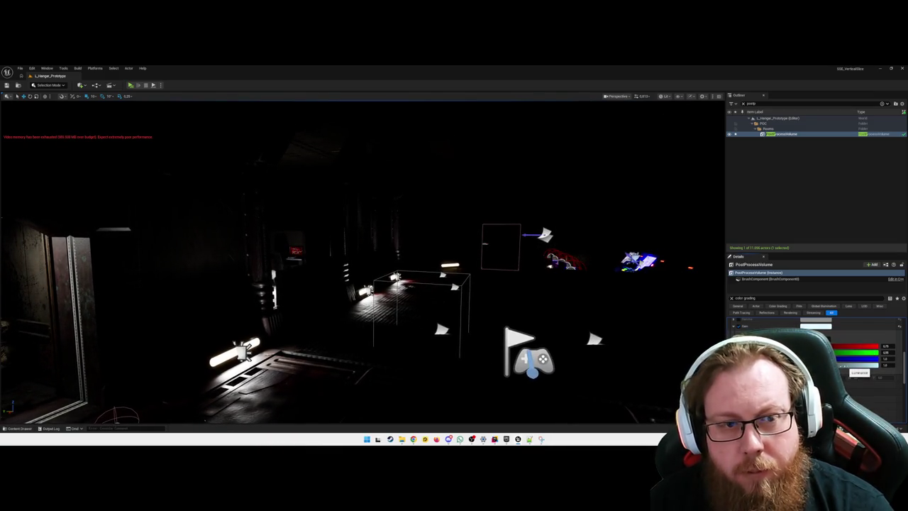
drag(409, 349, 424, 363)
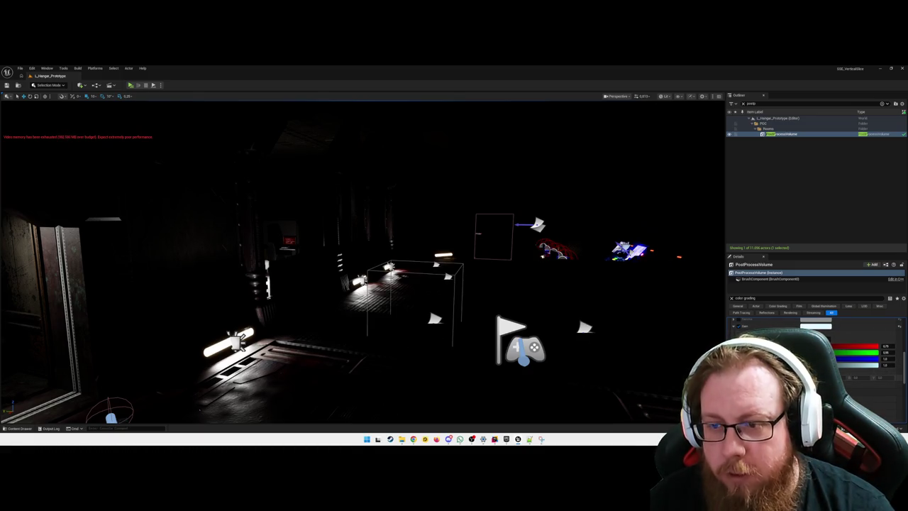
click(763, 279)
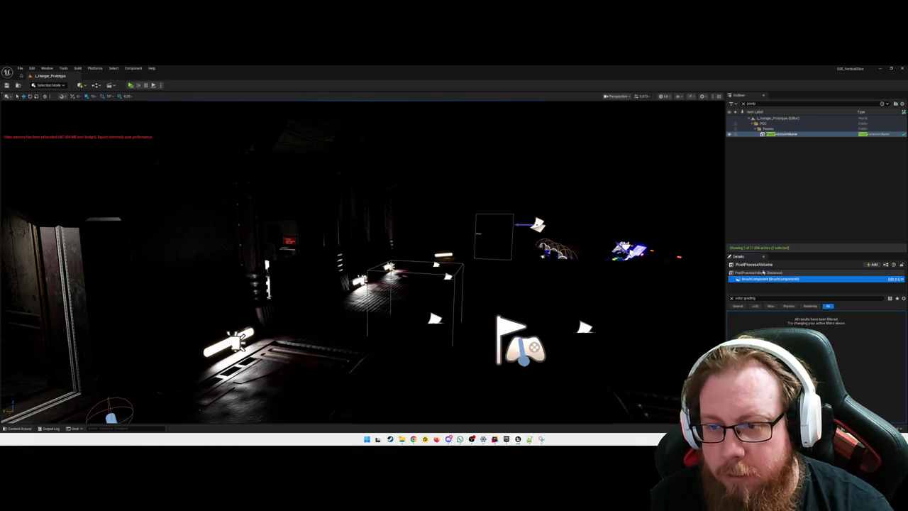
Return to the PostProcessVolume's properties and expand a colour property to show its channels.
click(763, 273)
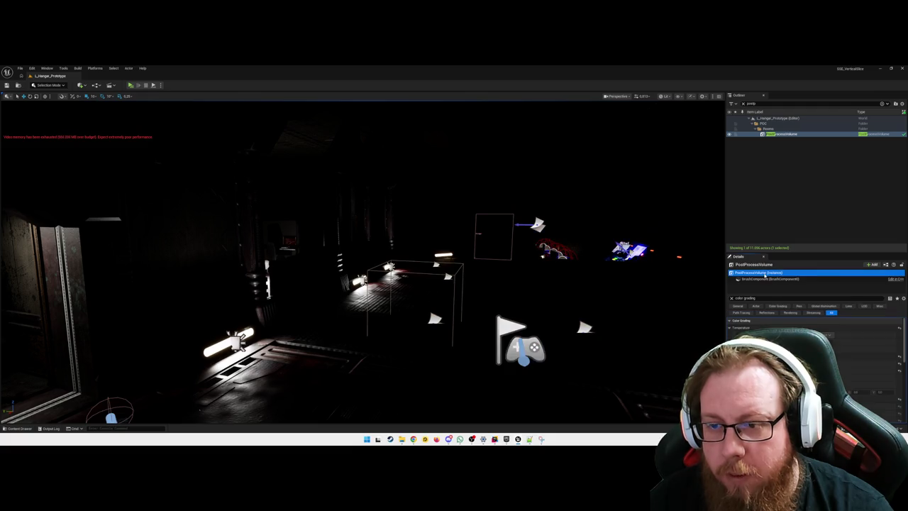
scroll(816, 355, down, 2)
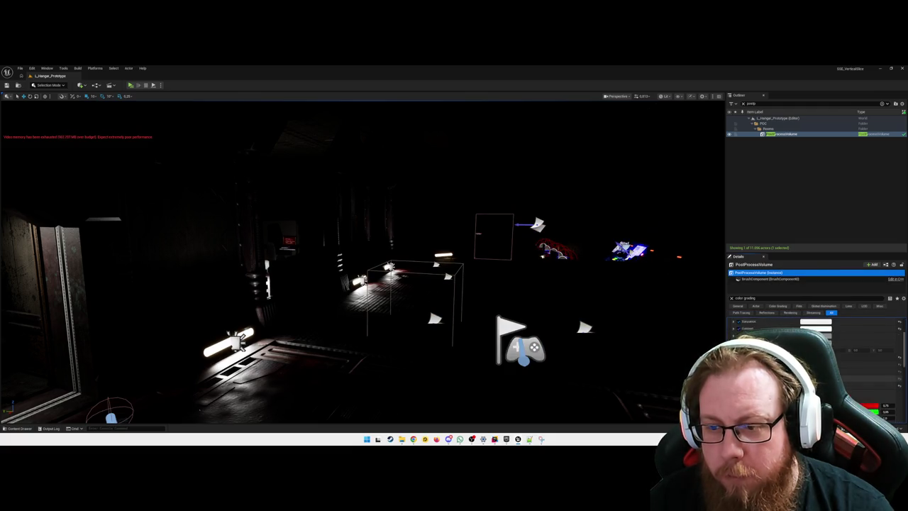
click(742, 356)
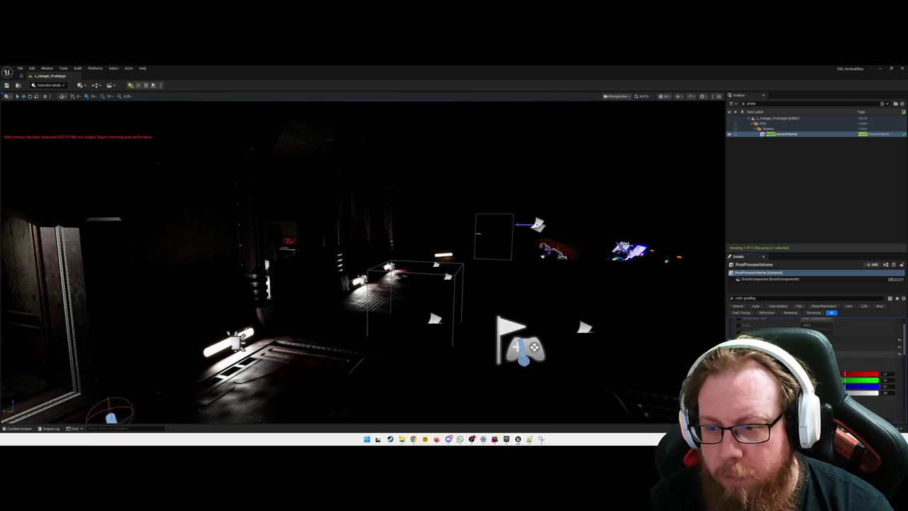
scroll(815, 355, up, 2)
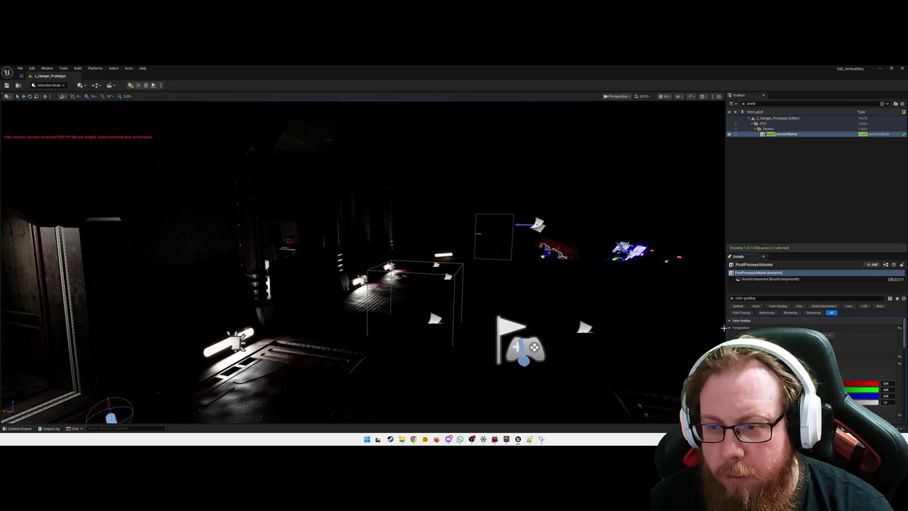
scroll(815, 376, up, 1)
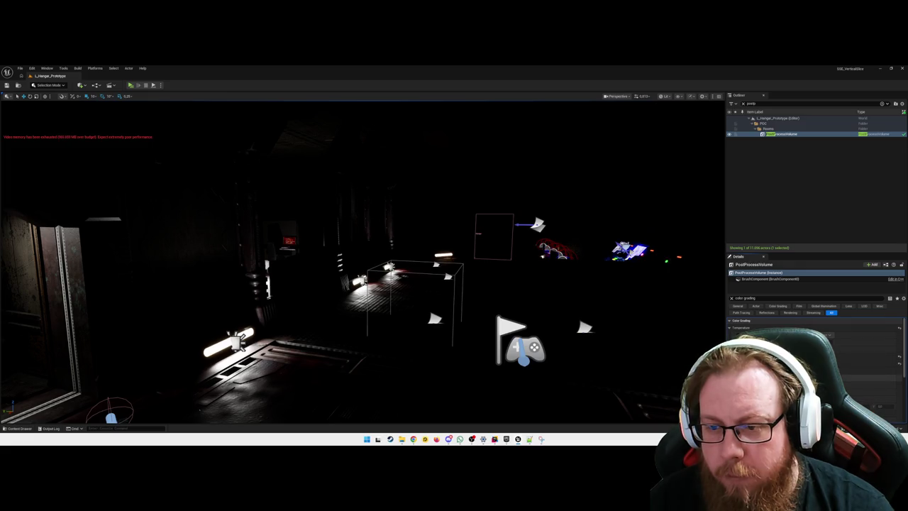
scroll(816, 355, down, 2)
scroll(816, 355, down, 3)
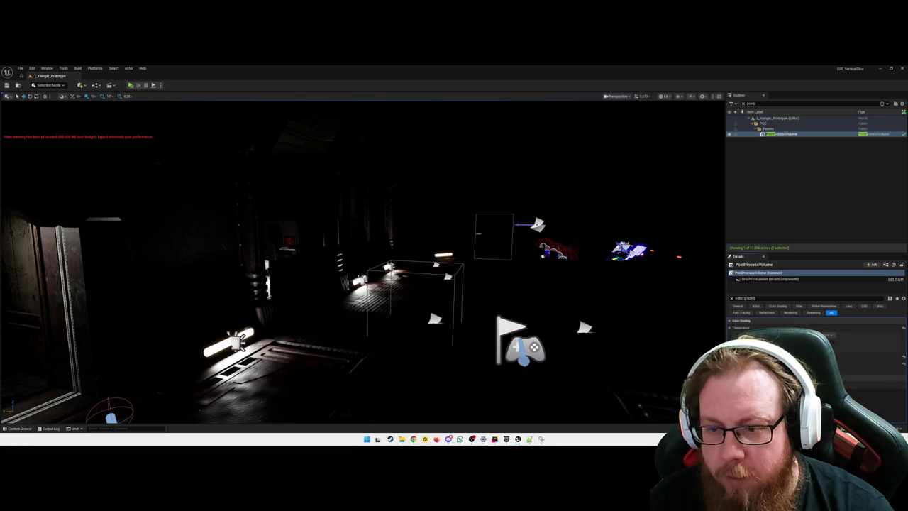
scroll(816, 354, down, 2)
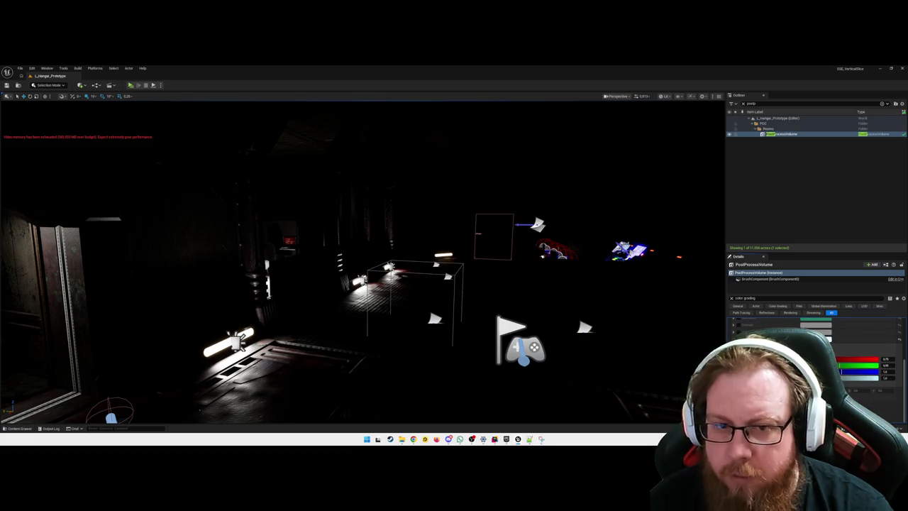
Undo the last colour-grading change, restoring the values 0.75, 0.90 and 1.0.
key(a)
key(a)
key(a)
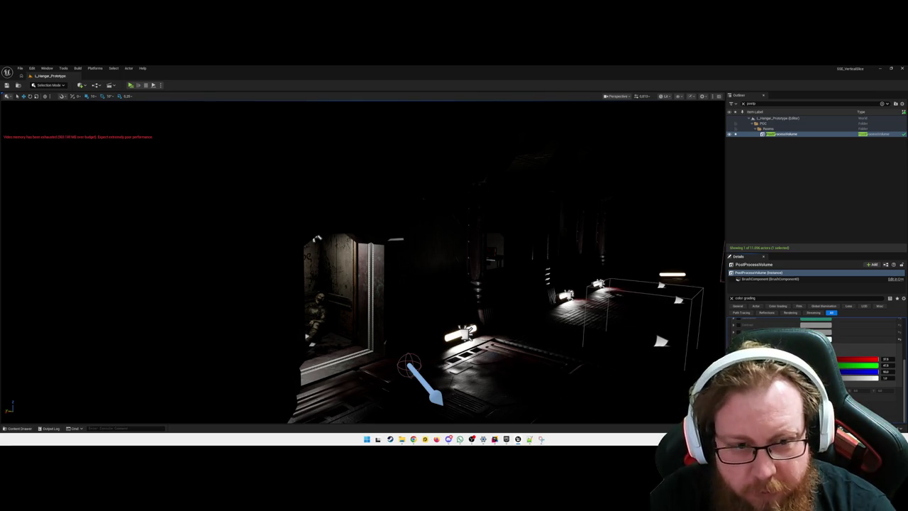
key(ctrl+z)
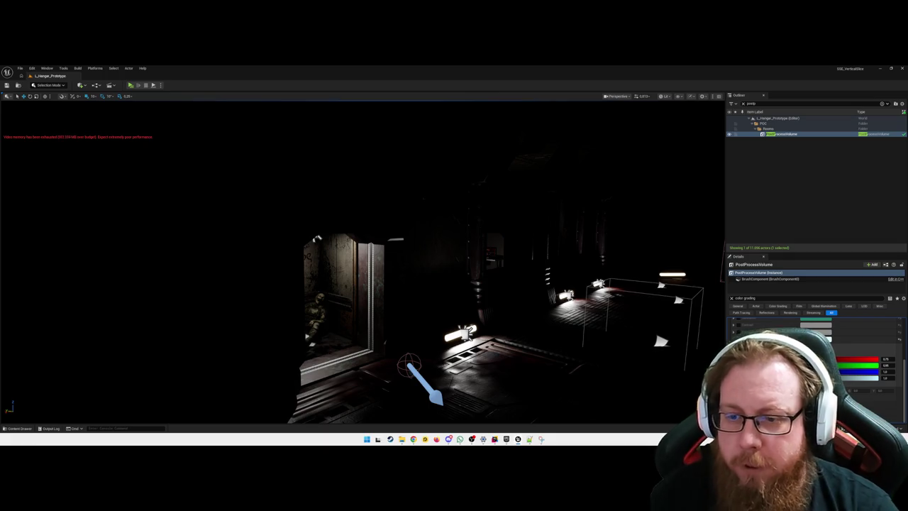
scroll(743, 317, up, 5)
Filter the Details to 'expo' exposure settings and fly the camera through the hangar corridor.
click(732, 299)
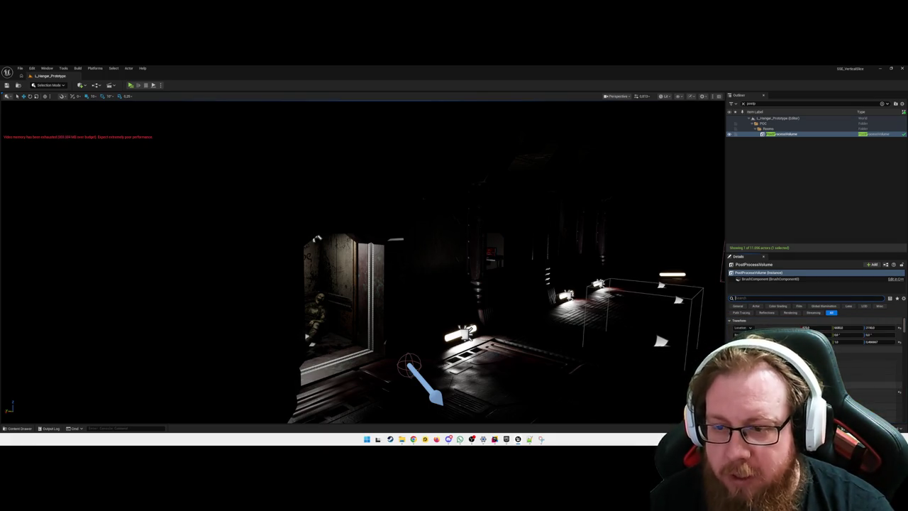
text(expo)
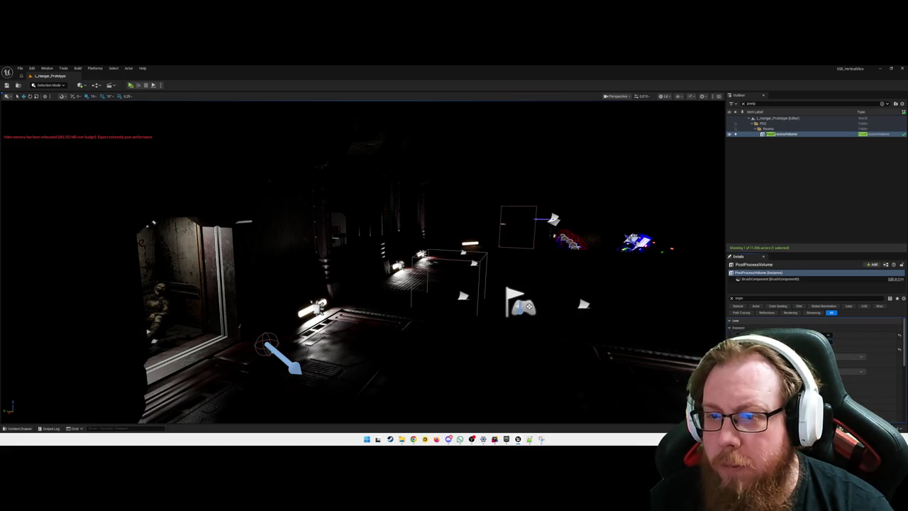
key(s)
key(d)
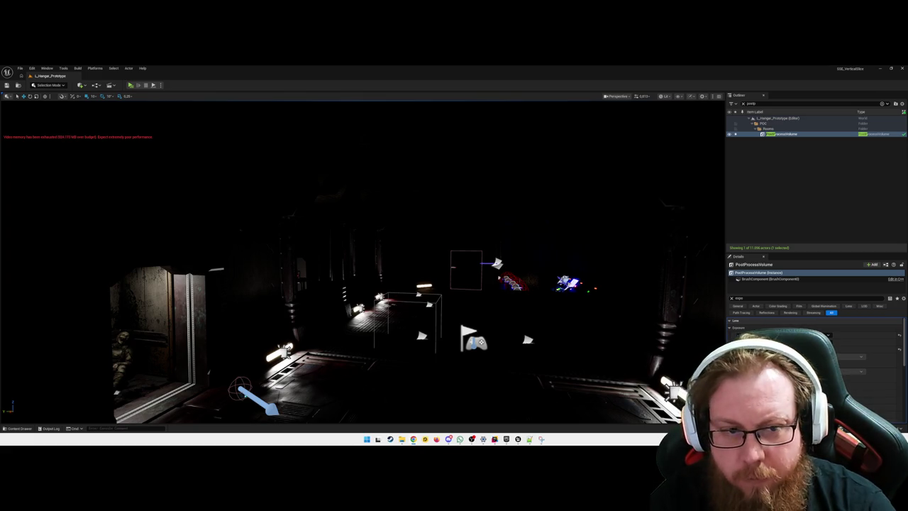
key(a)
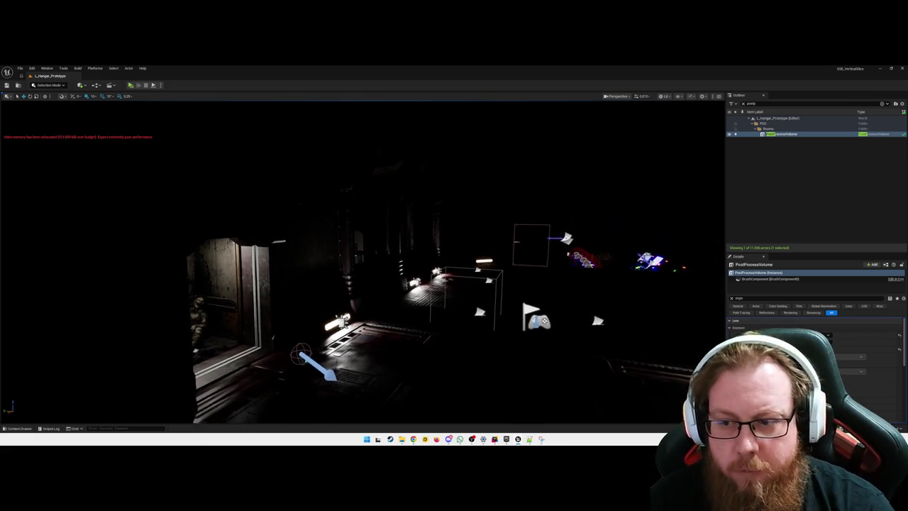
key(a)
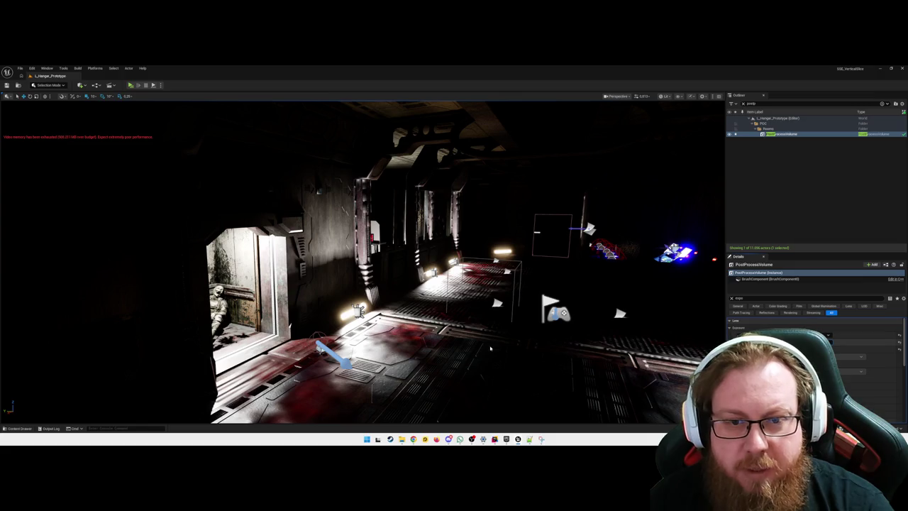
key(d)
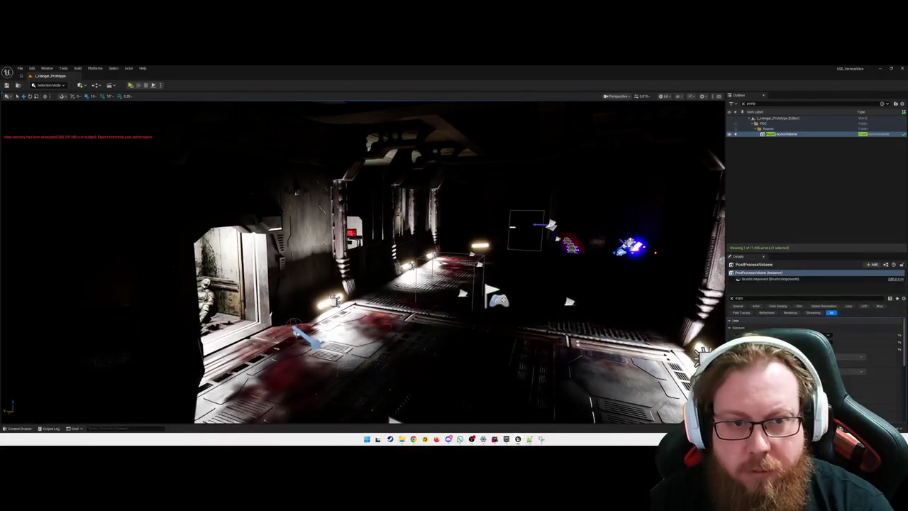
key(d)
key(d)
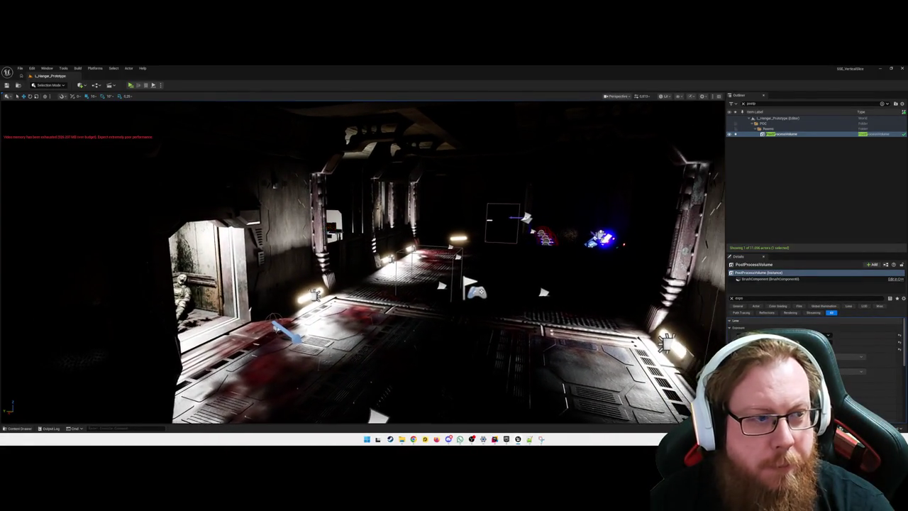
key(d)
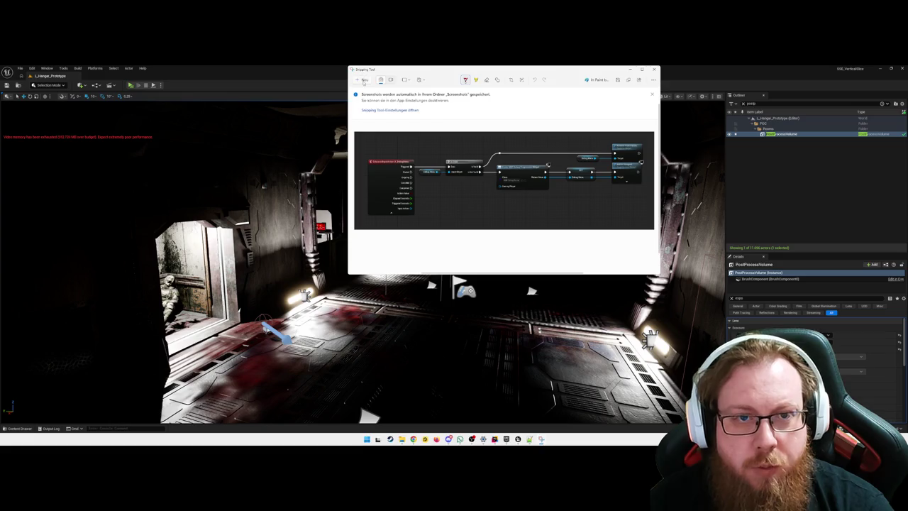
Snip the bright hangar viewport region with Win+Shift+S.
key(super+shift+s)
mouse_move(91, 119)
mouse_down()
mouse_move(364, 248)
mouse_move(684, 426)
mouse_up()
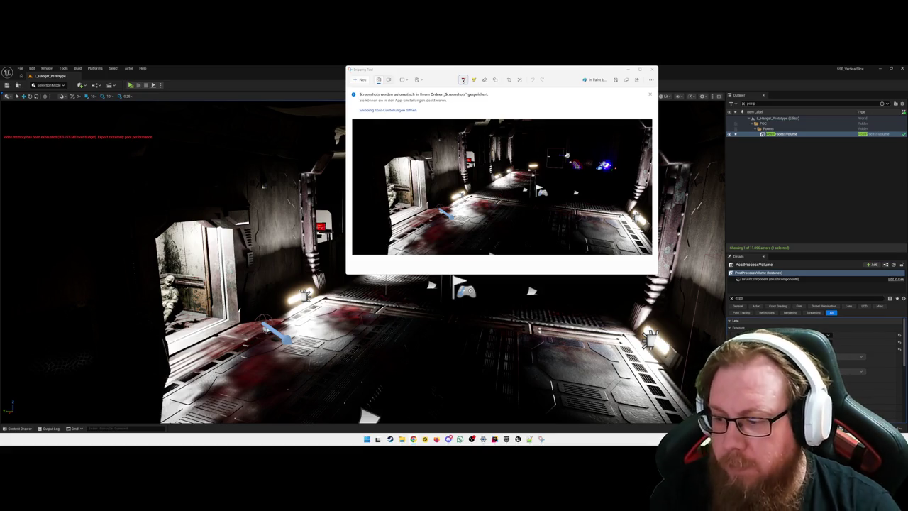
key(alt+F4)
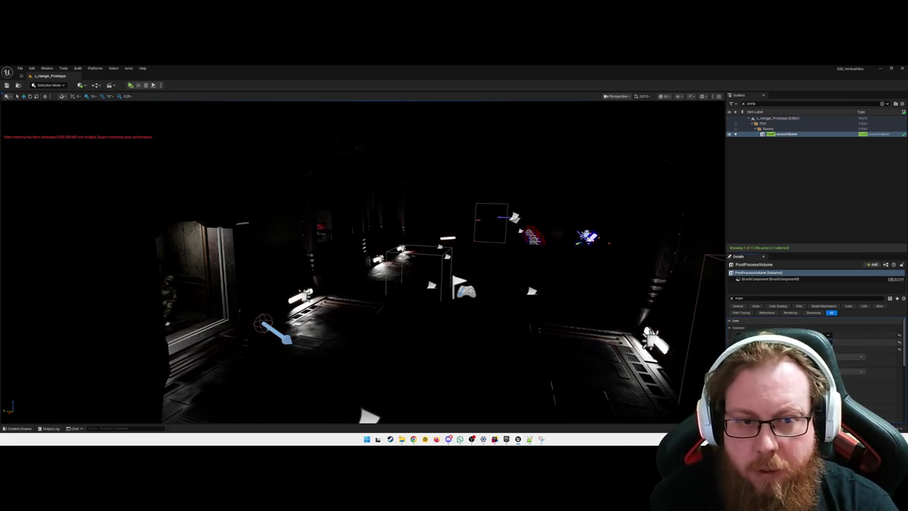
click(541, 439)
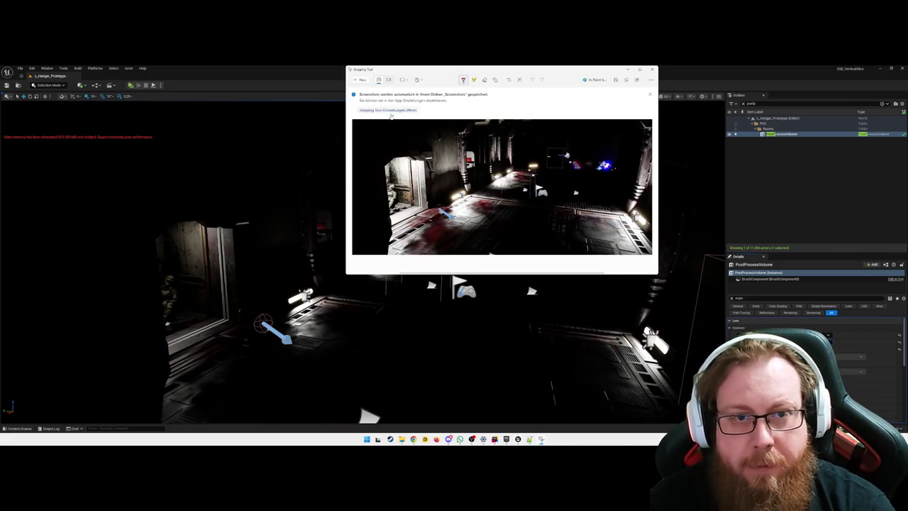
Take a second snip capturing the darker hangar view.
key(ctrl+n)
mouse_move(110, 117)
mouse_down()
mouse_move(164, 154)
mouse_move(681, 411)
mouse_up()
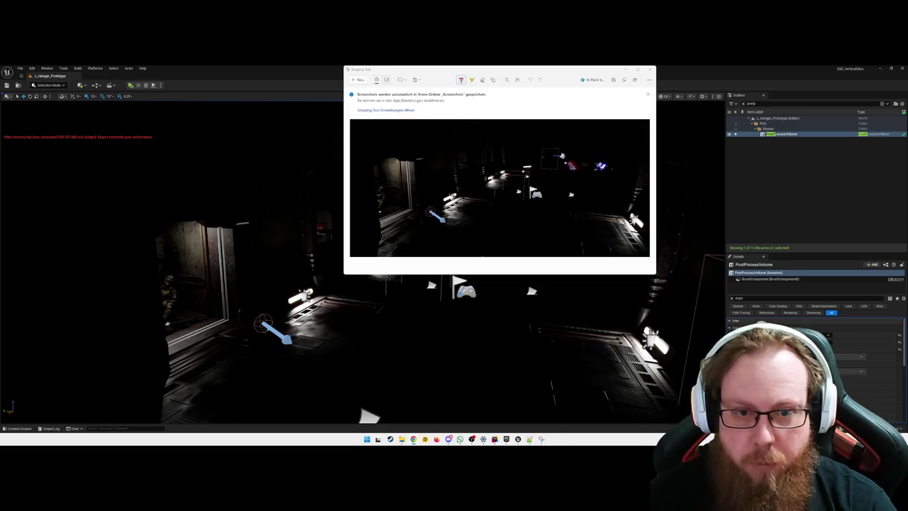
scroll(454, 281, up, 3)
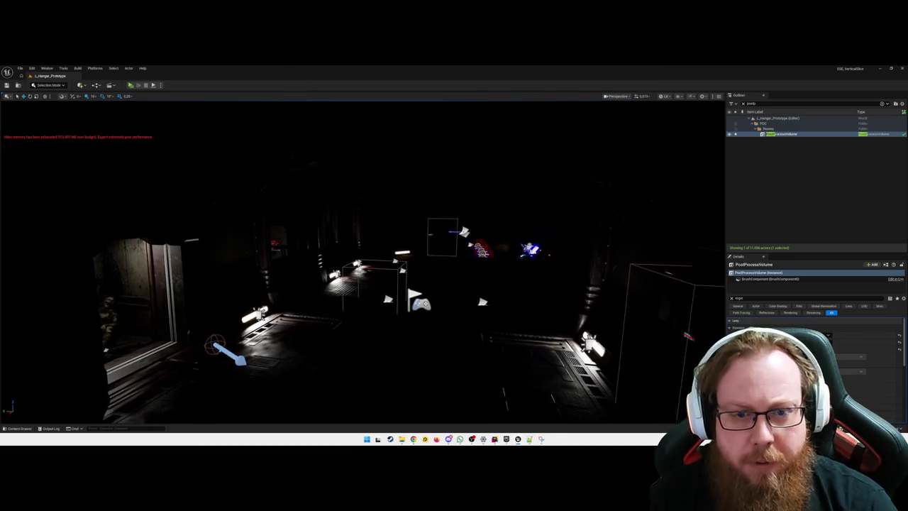
scroll(852, 354, down, 3)
scroll(752, 326, up, 5)
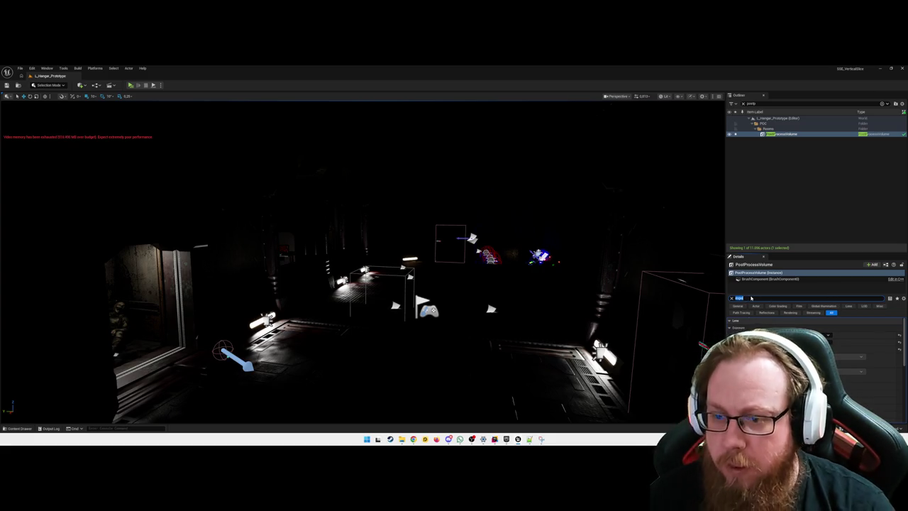
Change the Details filter to 'color grad' and raise the Offset from about 5.0 to 16.0.
double_click(751, 298)
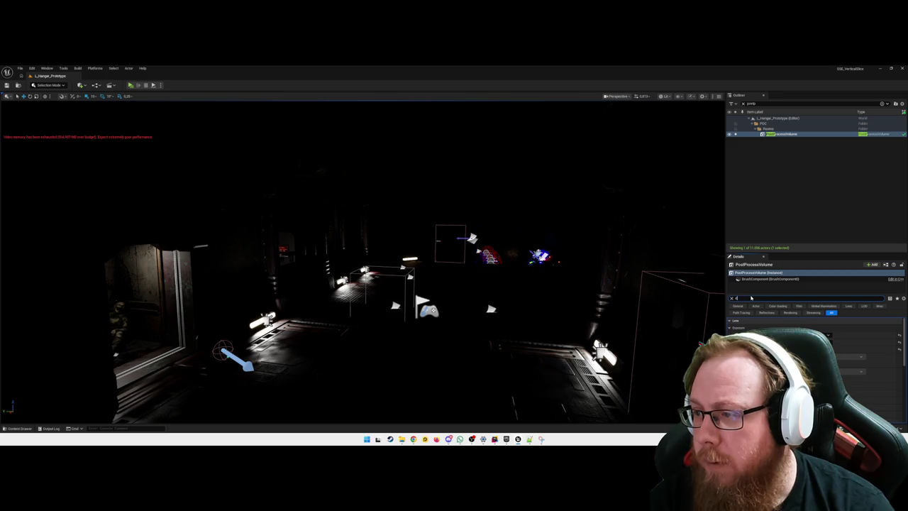
text(olor grad)
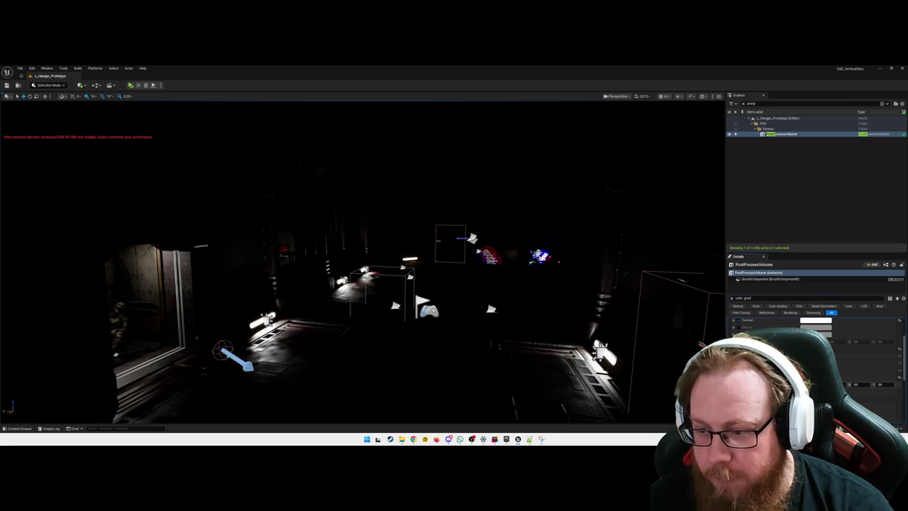
scroll(815, 354, down, 3)
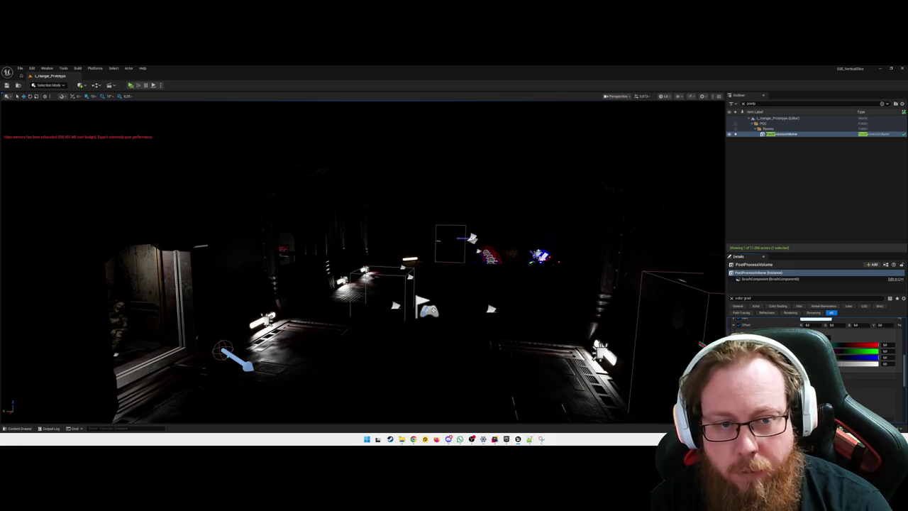
drag(880, 325, 895, 324)
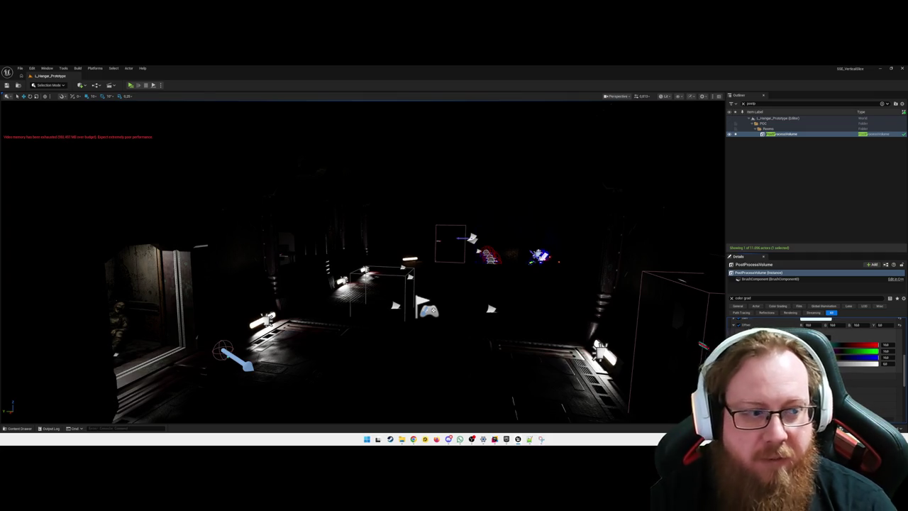
key(d)
key(a)
key(s)
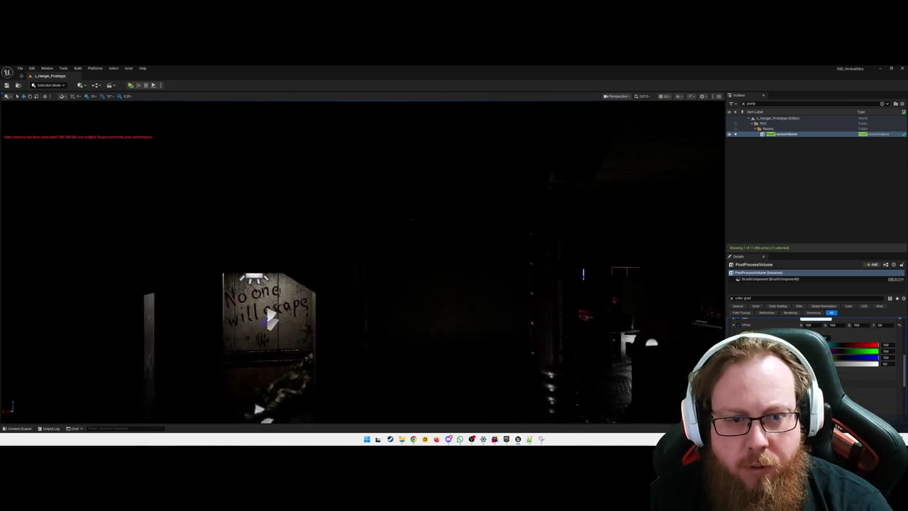
key(s)
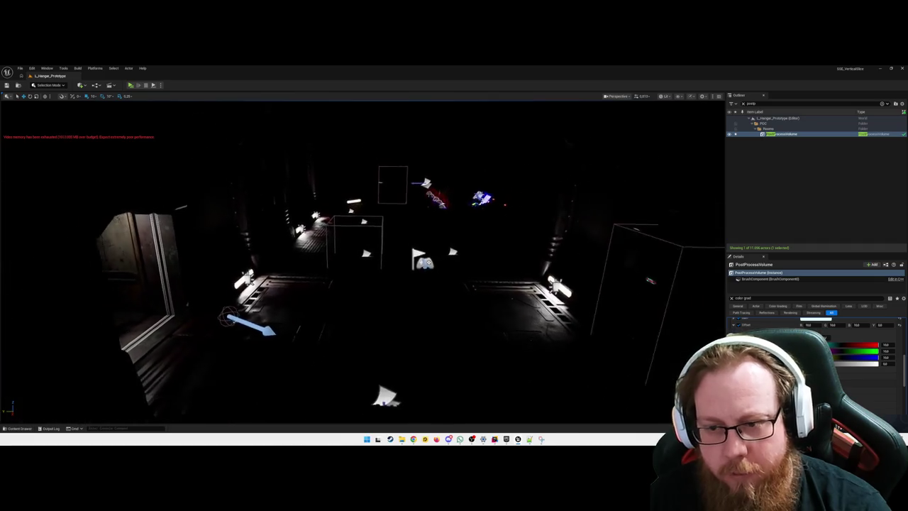
scroll(815, 354, up, 3)
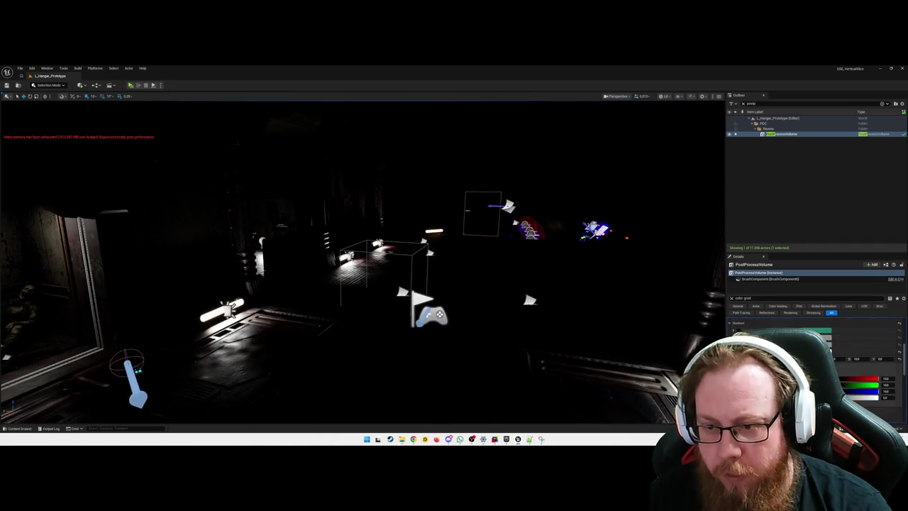
scroll(852, 355, down, 3)
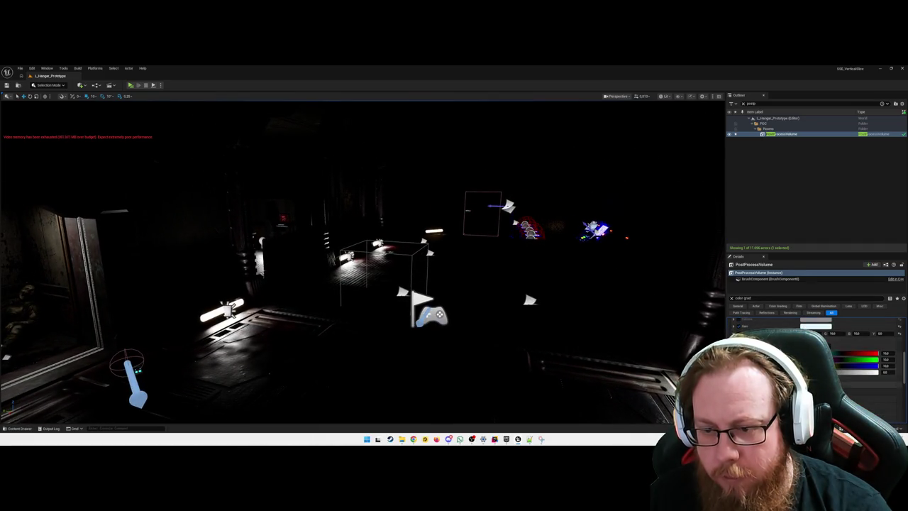
scroll(816, 348, up, 2)
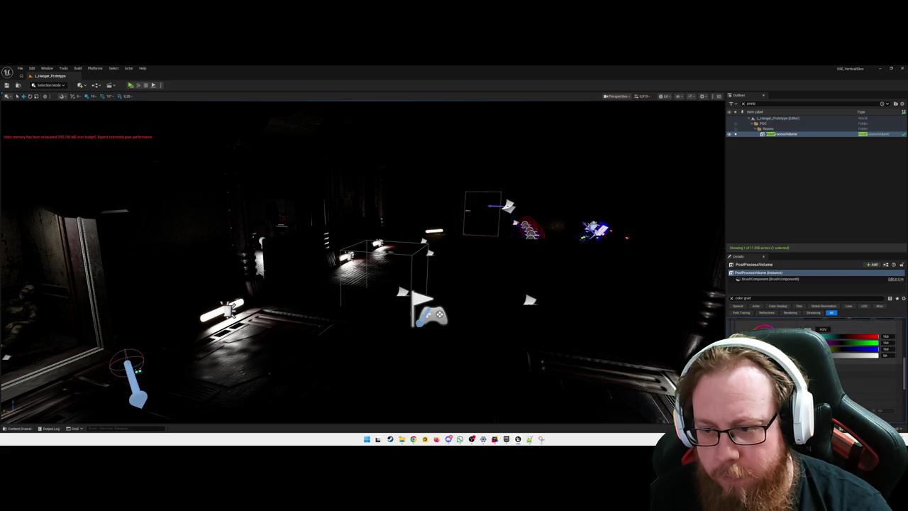
scroll(816, 355, down, 2)
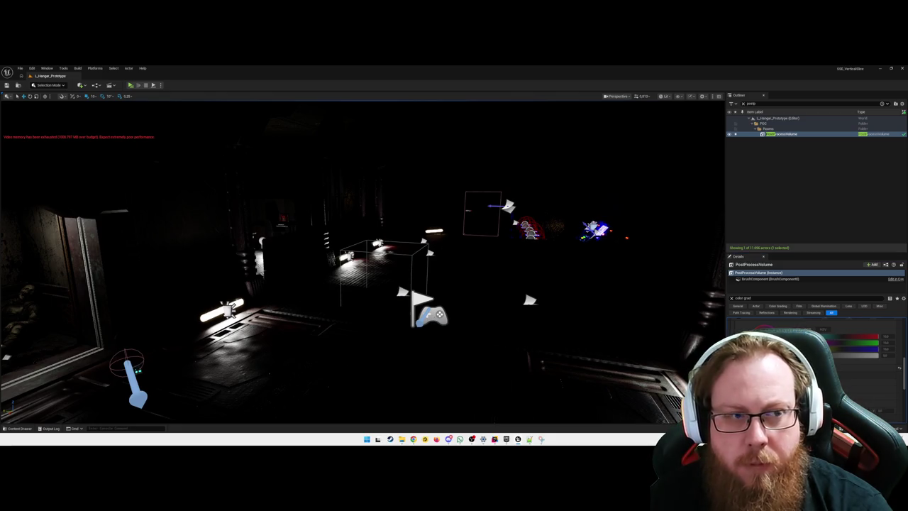
key(Left)
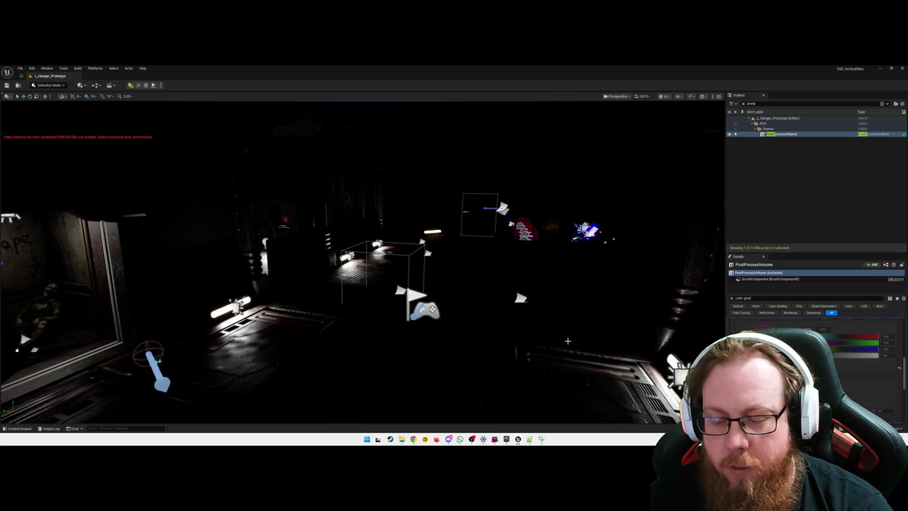
key(Left)
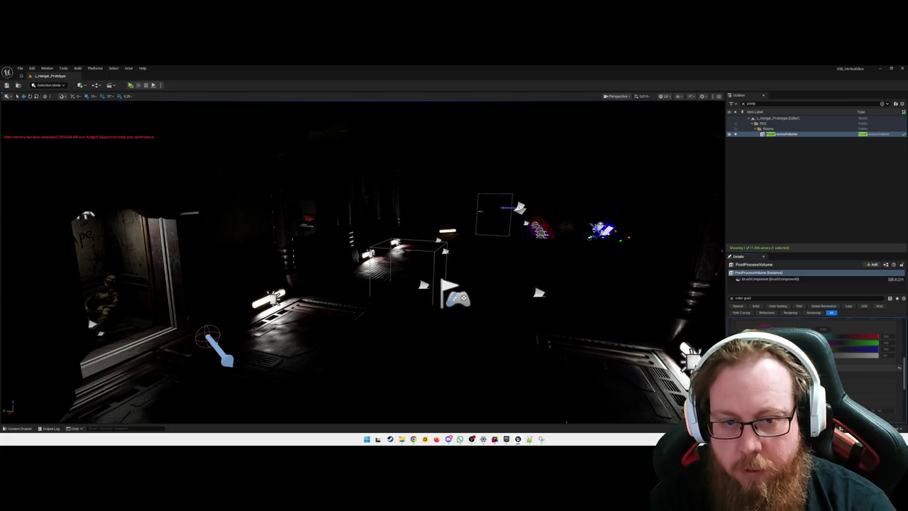
key(Right)
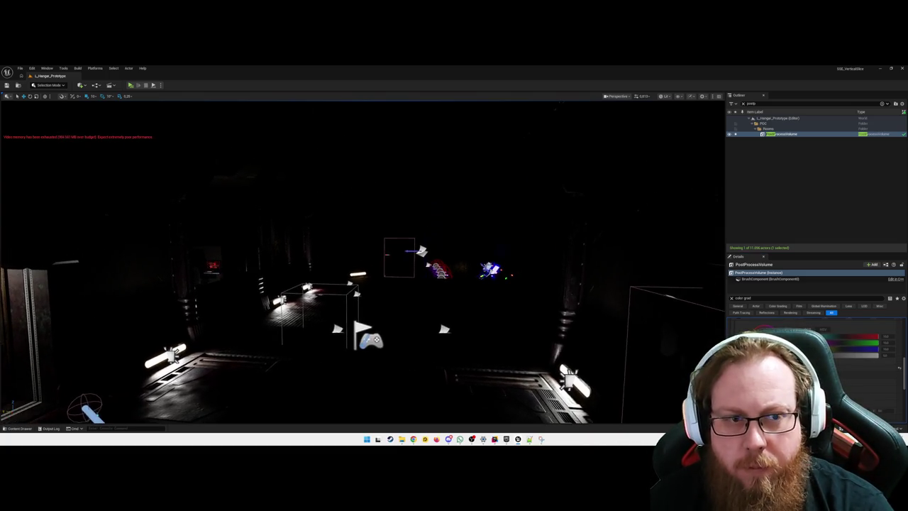
key(Right)
key(Left)
key(Left)
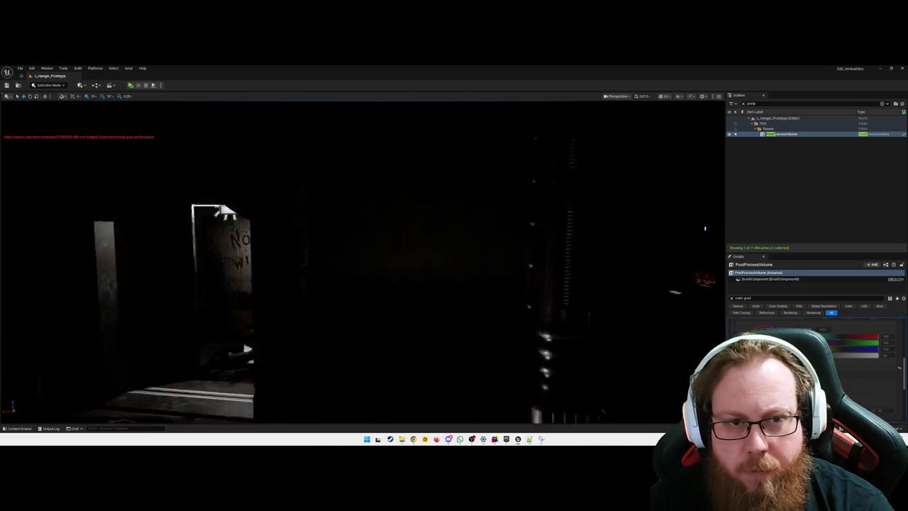
key(f)
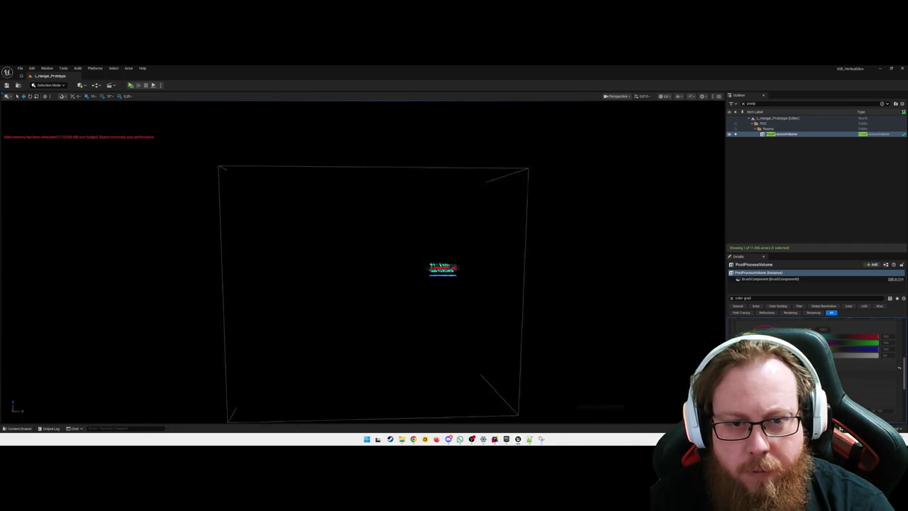
key(Down)
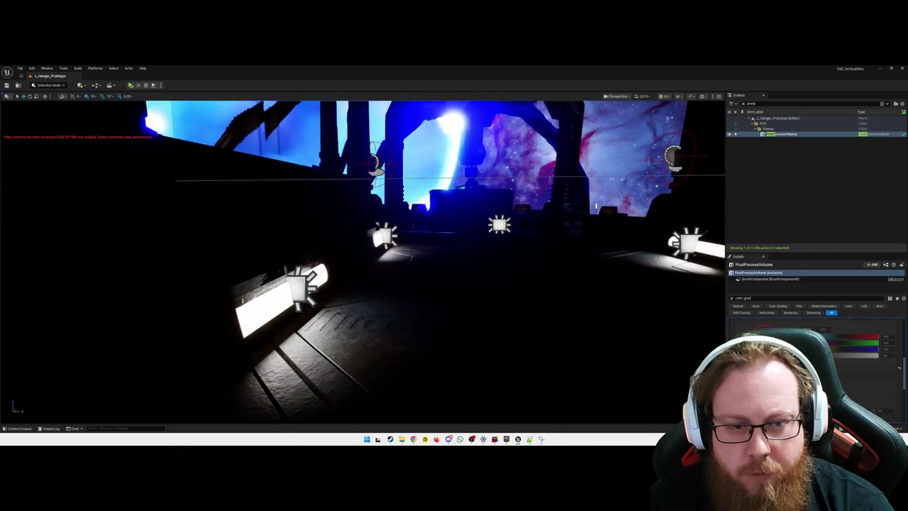
key(f)
key(Down)
key(Down)
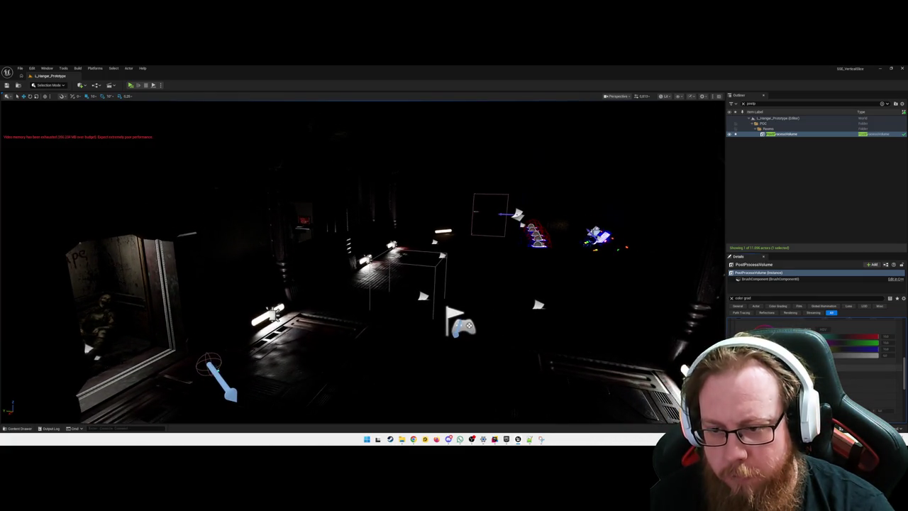
scroll(480, 321, down, 2)
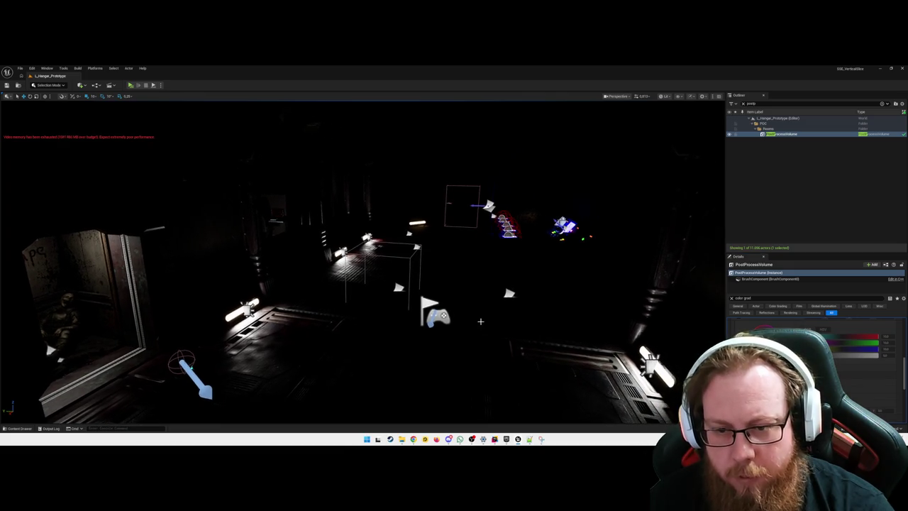
Enable the colour-grading Gain override and raise its red and green values to 1.
drag(496, 324, 432, 326)
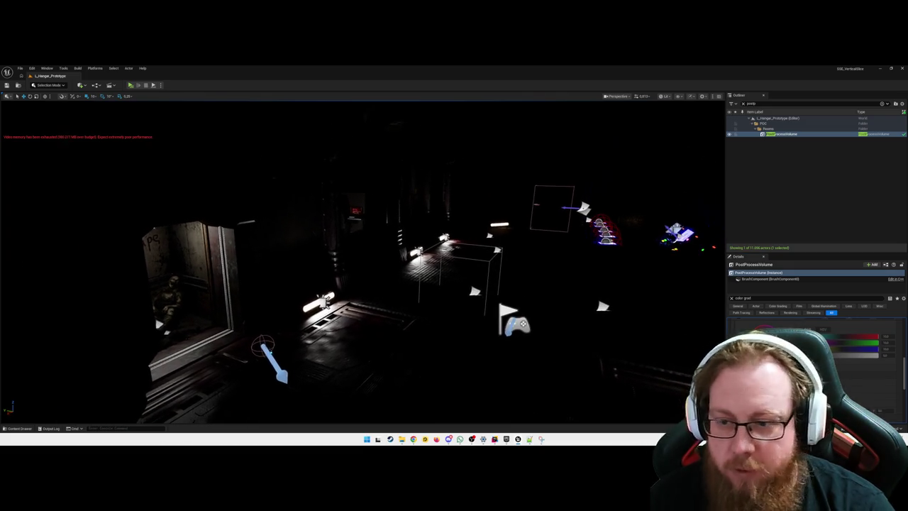
scroll(816, 355, up, 1)
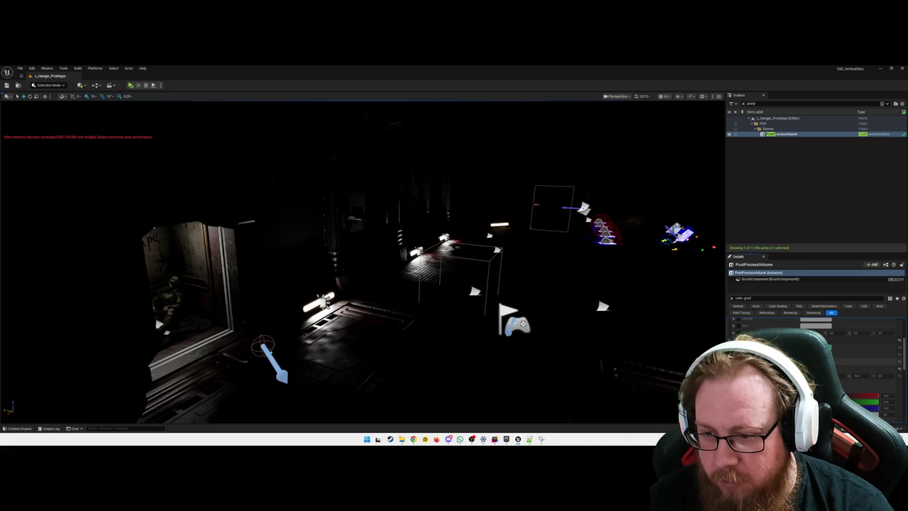
click(738, 326)
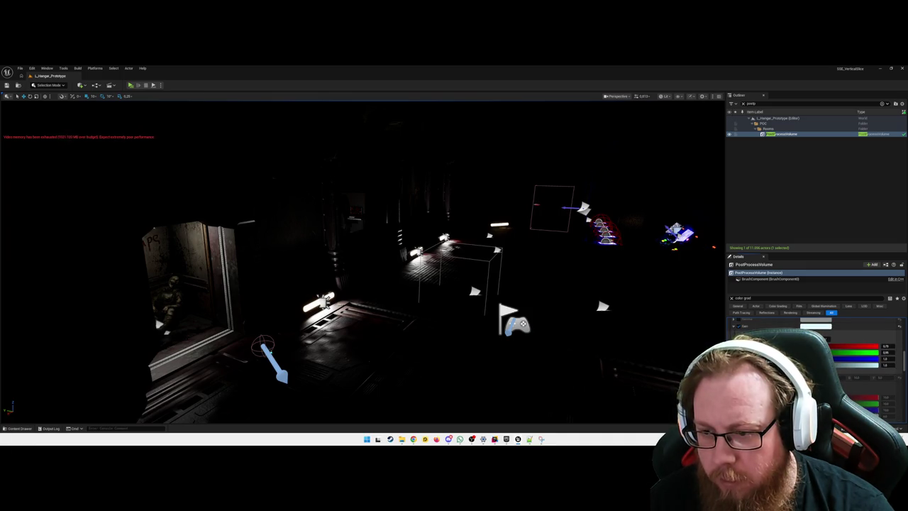
drag(886, 346, 887, 358)
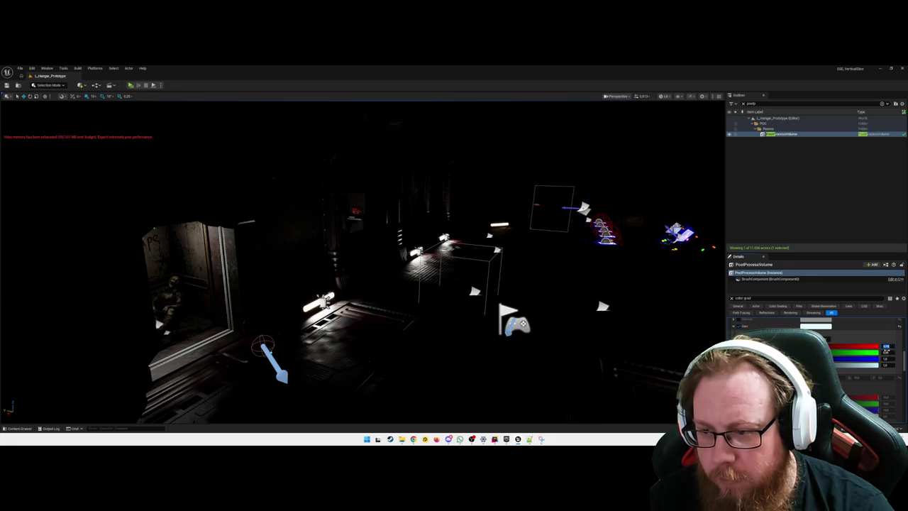
Deselect, then reselect the PostProcessVolume and look across the hangar.
click(443, 347)
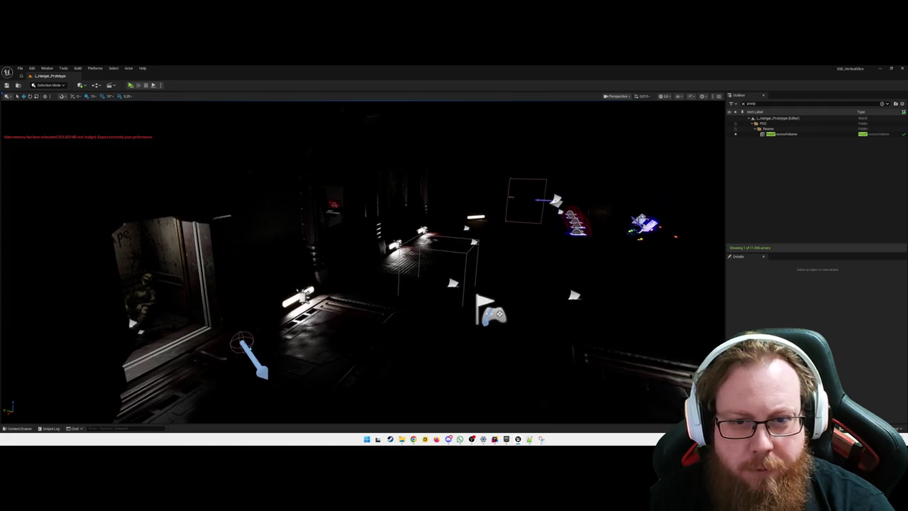
click(784, 134)
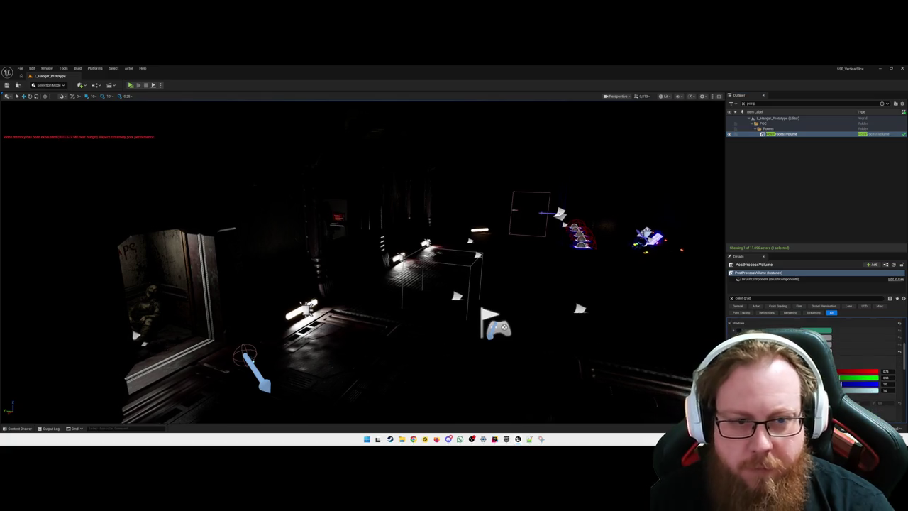
key(d)
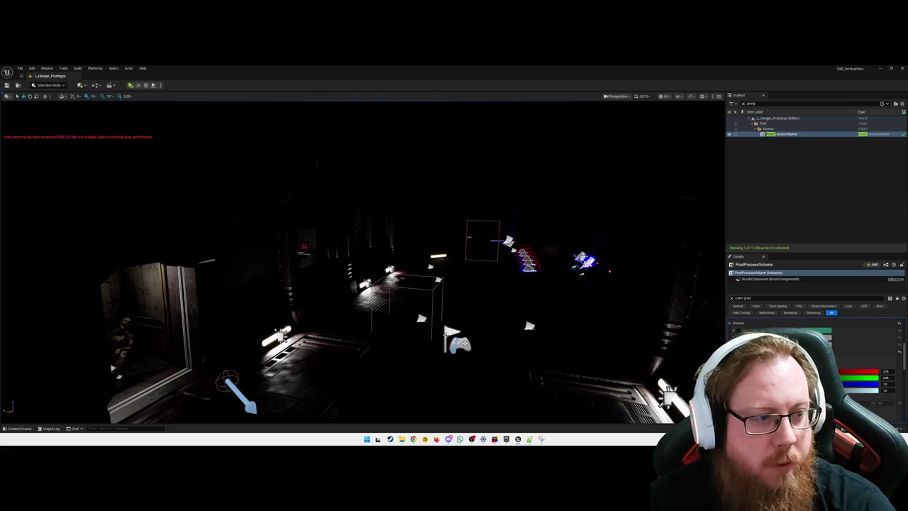
mouse_move(486, 347)
mouse_down()
mouse_move(485, 376)
mouse_move(497, 379)
mouse_up()
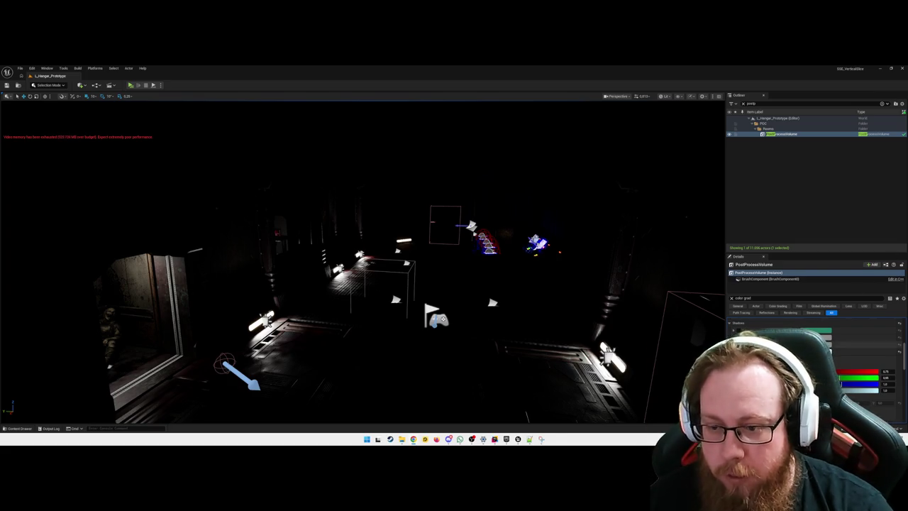
scroll(816, 354, down, 2)
scroll(816, 355, down, 2)
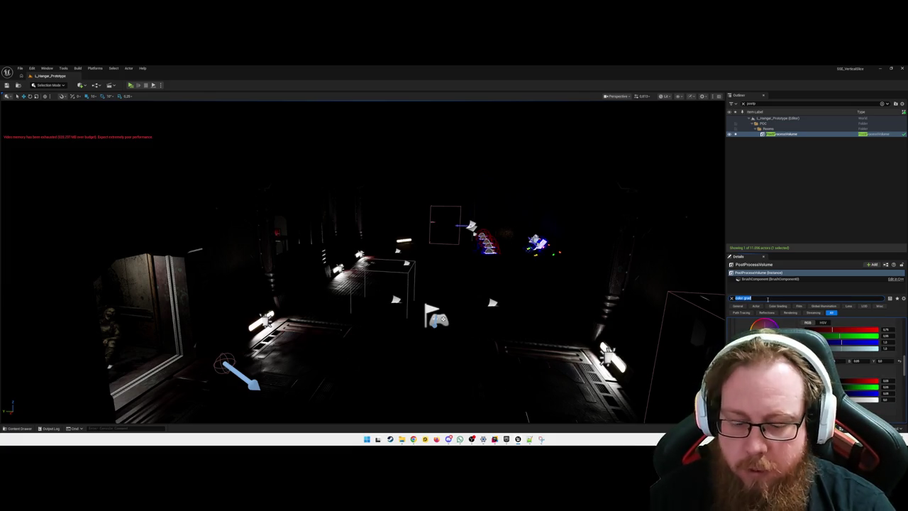
Filter the Details to 'exposure' and reframe the view of the hangar floor.
text(expos)
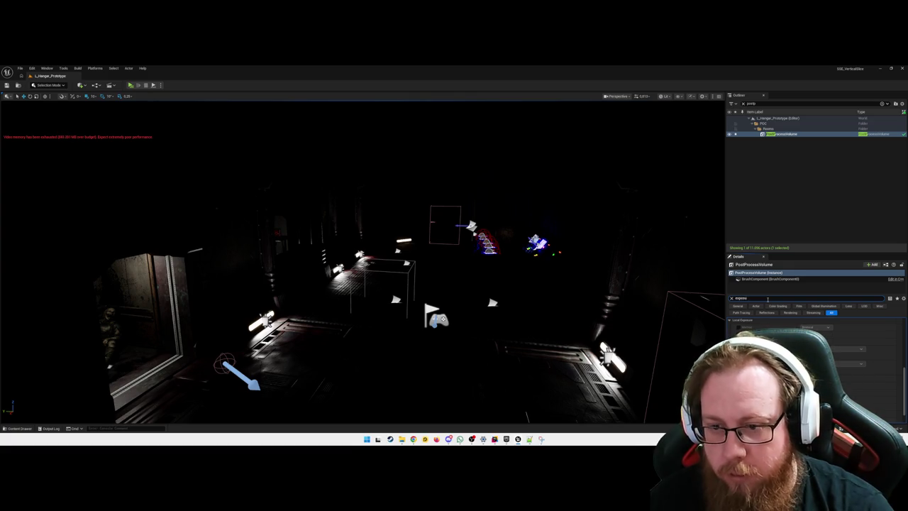
text(ure)
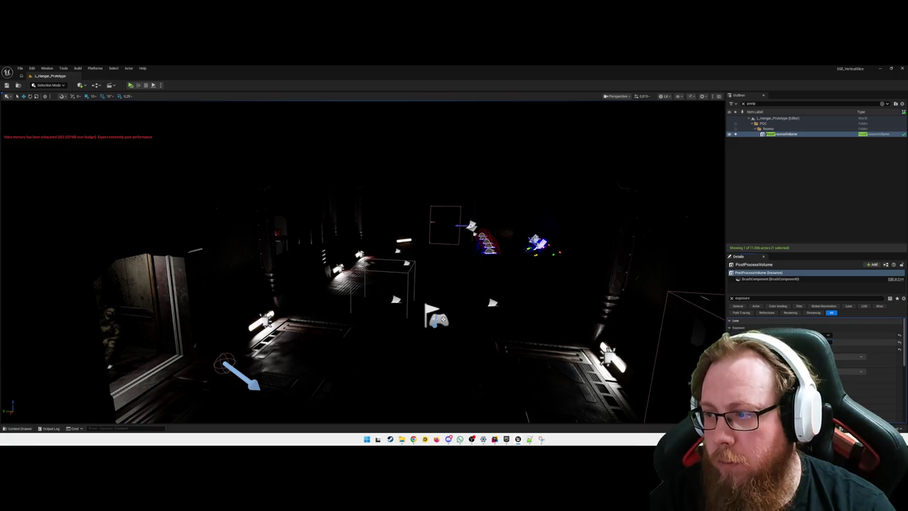
mouse_move(362, 284)
mouse_down()
mouse_move(363, 262)
mouse_move(305, 262)
mouse_move(355, 258)
mouse_move(337, 254)
mouse_up()
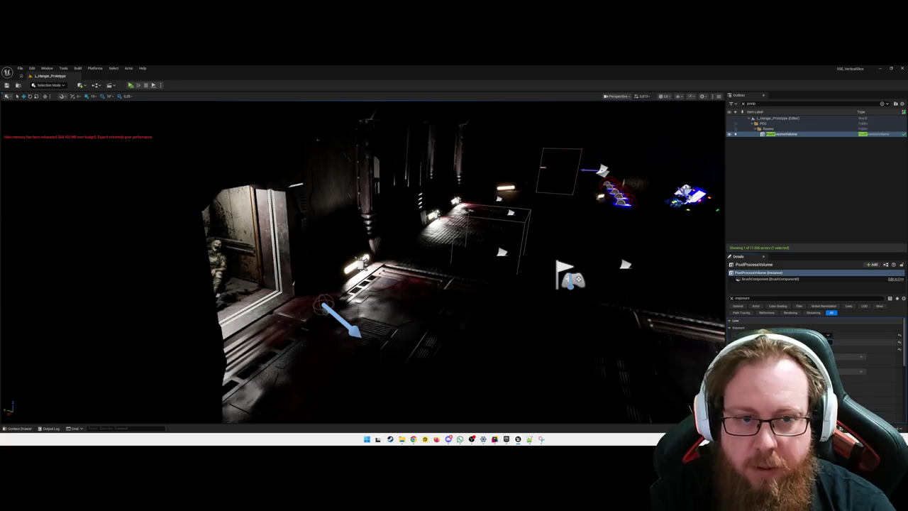
drag(337, 254, 354, 248)
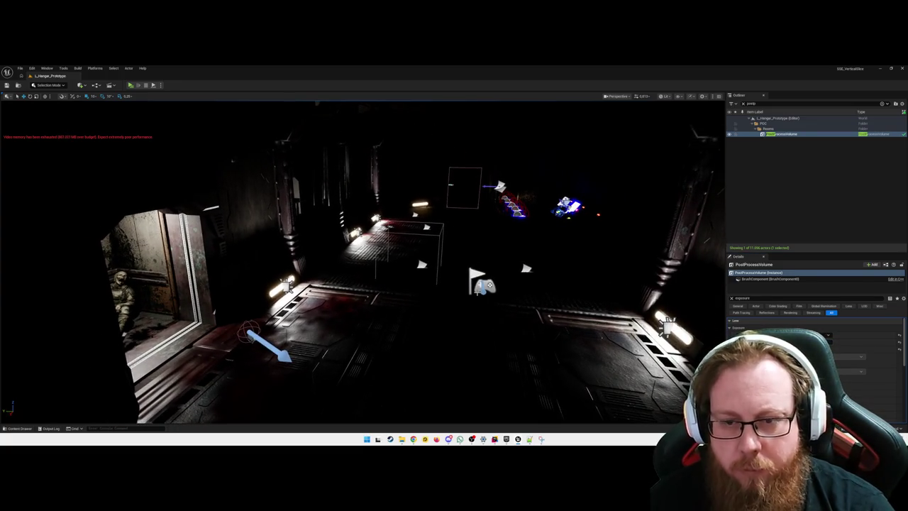
mouse_move(398, 312)
mouse_down()
mouse_move(413, 321)
mouse_move(415, 303)
mouse_up()
Compare Unlit and Lit shading, then launch a Play preview with Alt+P.
key(alt+3)
key(alt+4)
drag(428, 320, 418, 321)
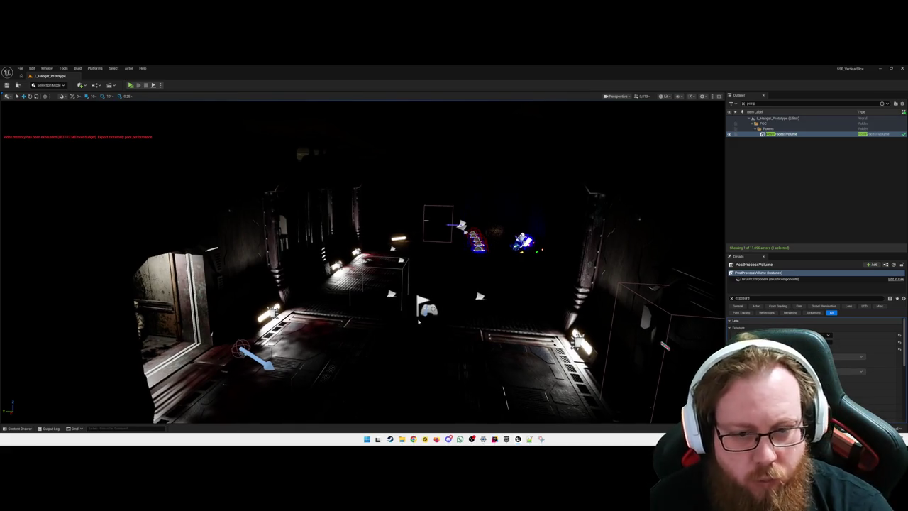
key(alt+p)
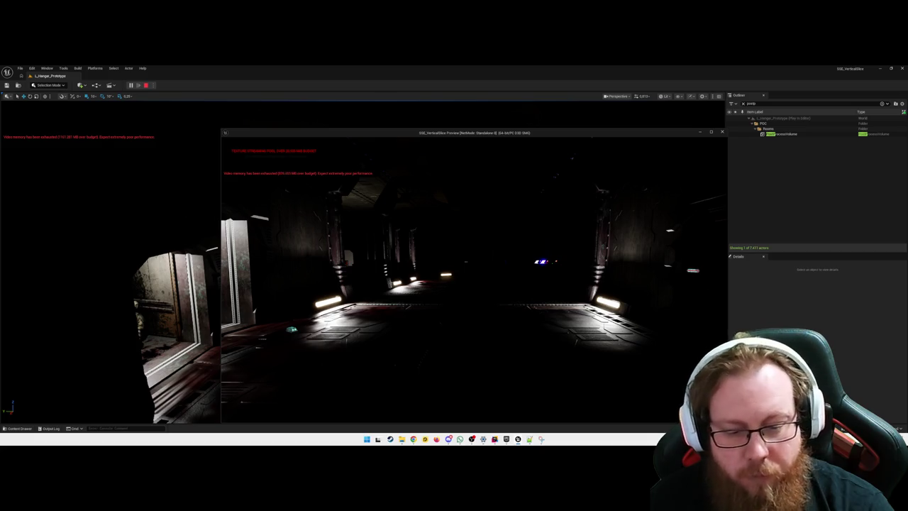
Stop the Play preview and return to the editor.
key(F1)
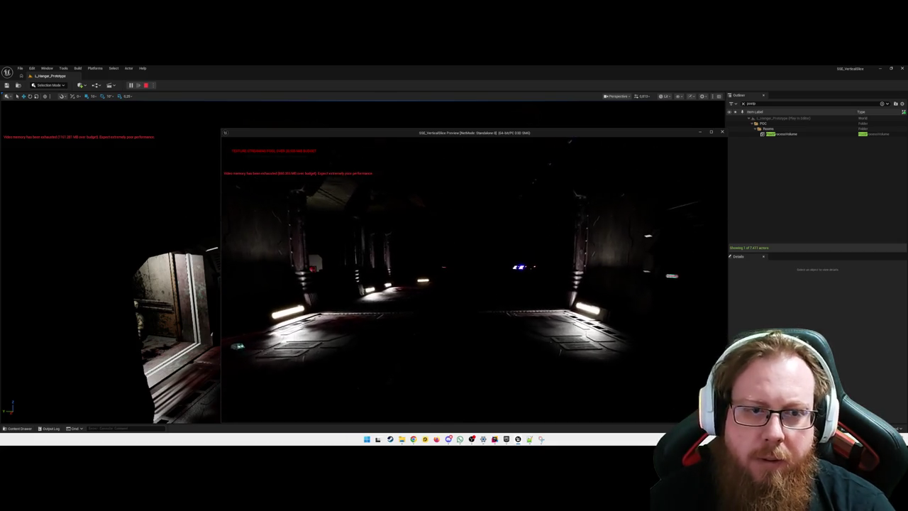
key(alt+Tab)
key(Escape)
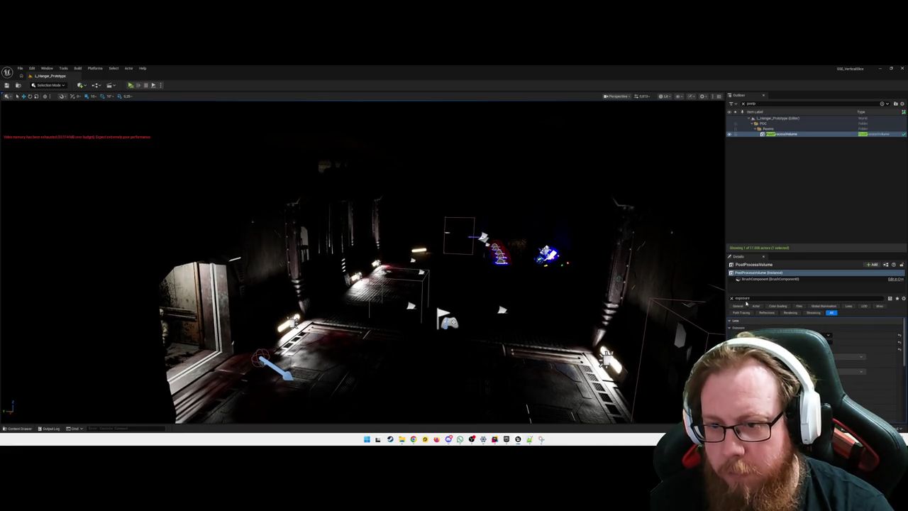
Clear the Details search filter and fly the view forward down the corridor.
click(733, 299)
scroll(419, 301, down, 3)
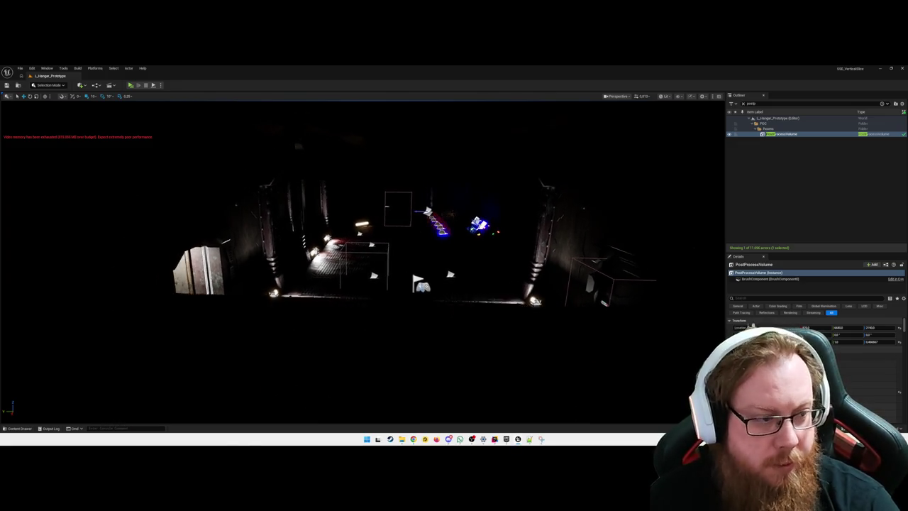
drag(363, 284, 366, 262)
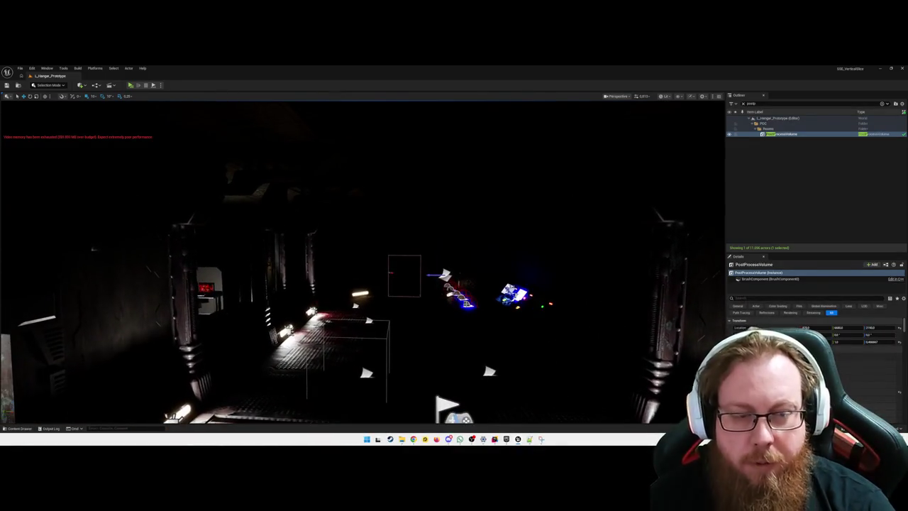